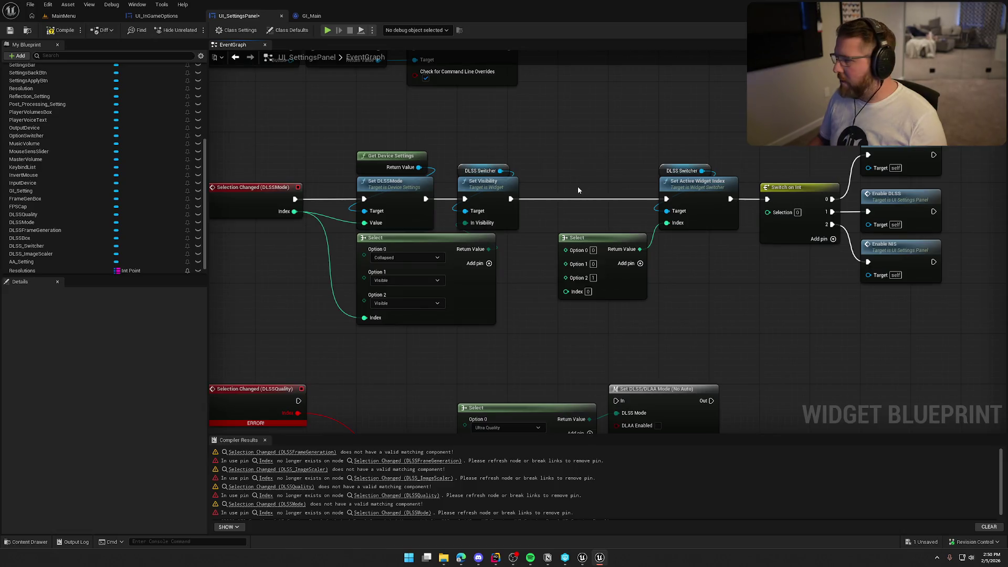
- Shift the DLSS Switcher and Set Active Widget Index nodes left and check the Index wiring
{"action": "mouse_move", "coordinate": [660, 152]}
{"action": "left_mouse_down"}
{"action": "mouse_move", "coordinate": [715, 180]}
{"action": "mouse_move", "coordinate": [604, 190]}
{"action": "left_mouse_up"}
{"action": "left_click", "coordinate": [648, 147]}
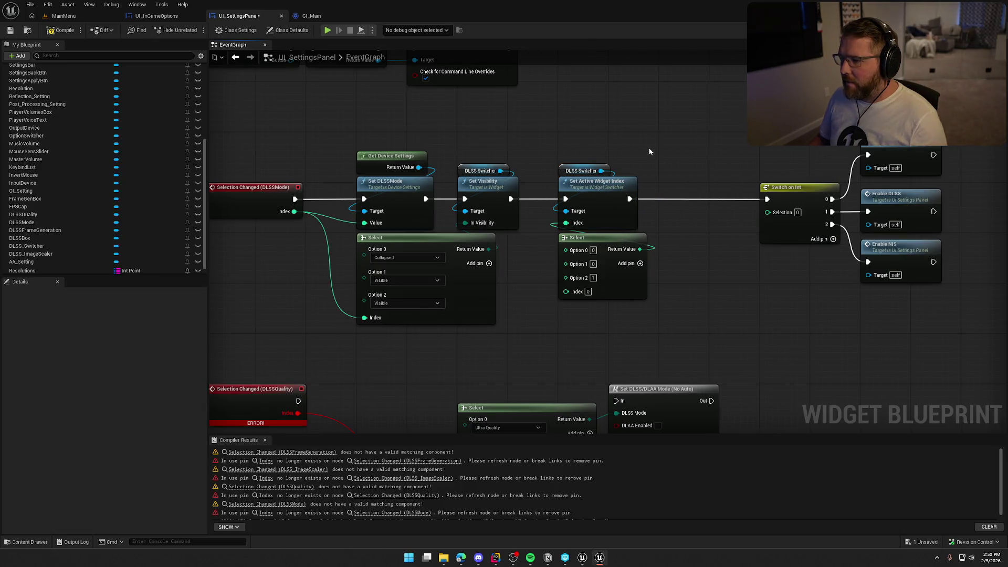
{"action": "left_click_drag", "start_coordinate": [566, 292], "coordinate": [295, 212]}
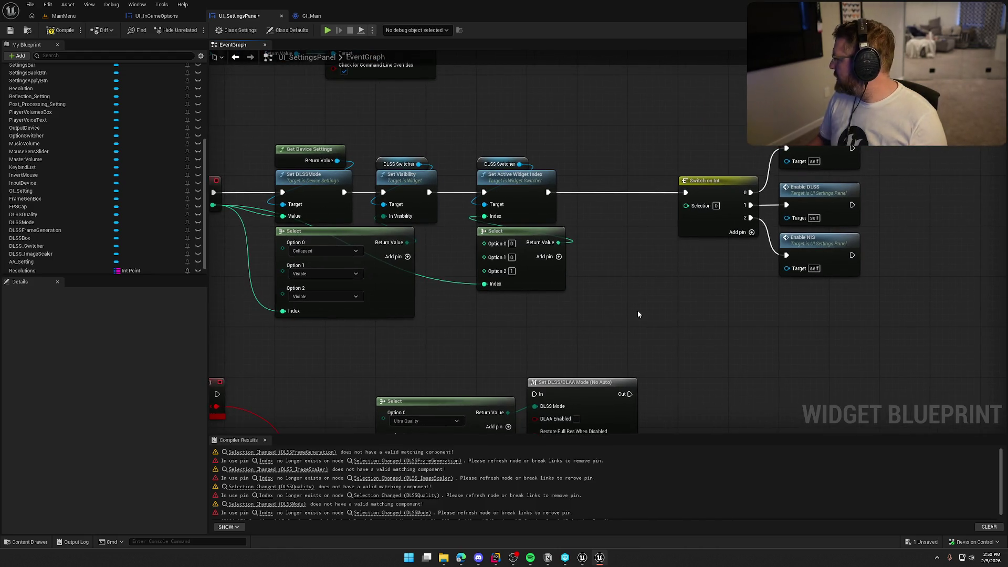
{"action": "mouse_move", "coordinate": [638, 314]}
{"action": "left_mouse_down"}
{"action": "mouse_move", "coordinate": [727, 300]}
{"action": "mouse_move", "coordinate": [690, 298]}
{"action": "left_mouse_up"}
- Move the Switch on Int group left and compile UI_SettingsPanel, which fails with 3 fatal issues
{"action": "left_click_drag", "start_coordinate": [934, 131], "coordinate": [751, 275]}
{"action": "left_click_drag", "start_coordinate": [764, 186], "coordinate": [660, 184]}
{"action": "left_click", "coordinate": [667, 131]}
{"action": "left_click_drag", "start_coordinate": [667, 130], "coordinate": [691, 118]}
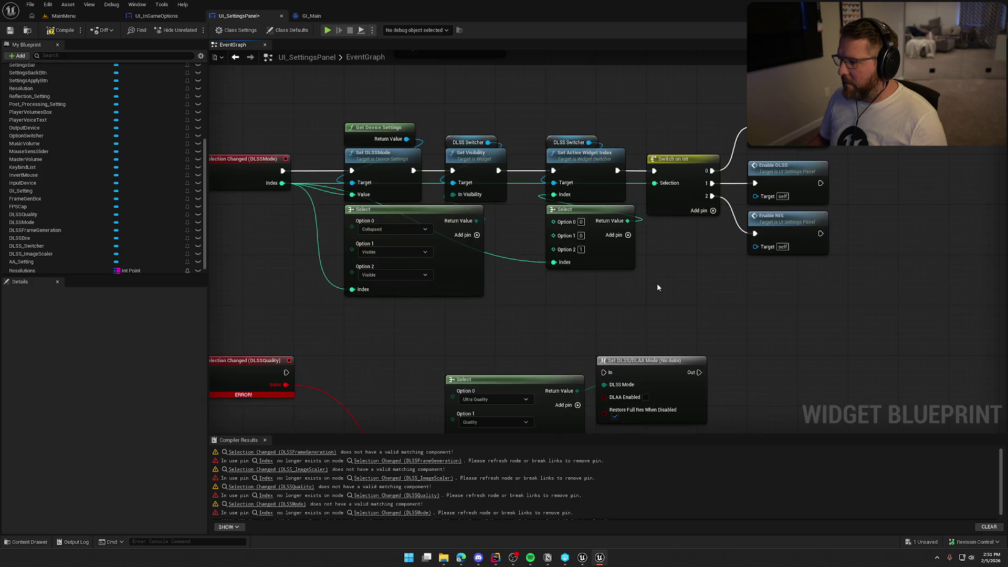
{"action": "left_click_drag", "start_coordinate": [656, 282], "coordinate": [705, 313]}
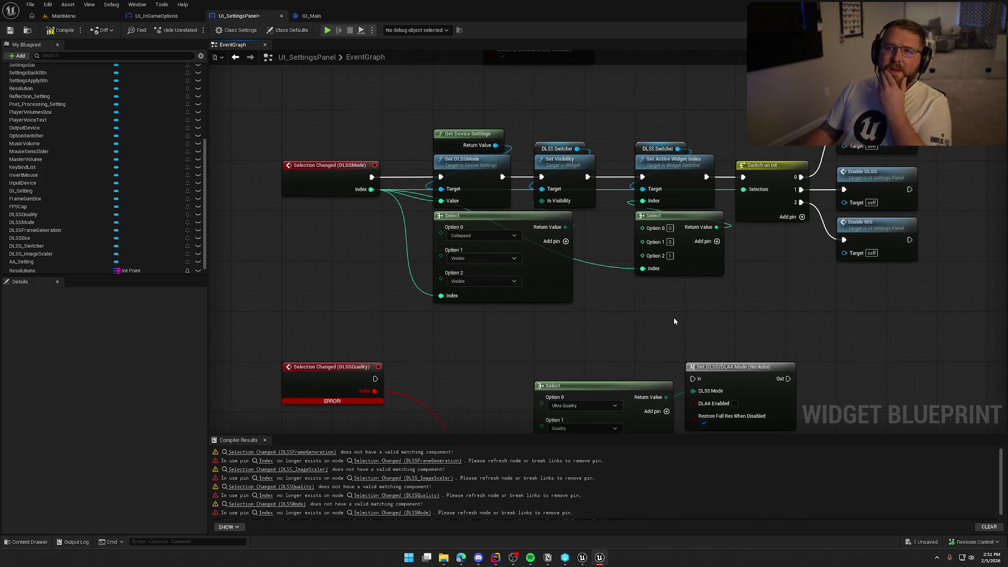
{"action": "left_click", "coordinate": [49, 34]}
{"action": "mouse_move", "coordinate": [367, 319]}
{"action": "left_mouse_down"}
{"action": "mouse_move", "coordinate": [367, 154]}
{"action": "mouse_move", "coordinate": [444, 109]}
{"action": "mouse_move", "coordinate": [460, 130]}
{"action": "left_mouse_up"}
- Replace the broken DLSSQuality event with a new Selection Changed (DLSSQuality) event
{"action": "left_click", "coordinate": [420, 195]}
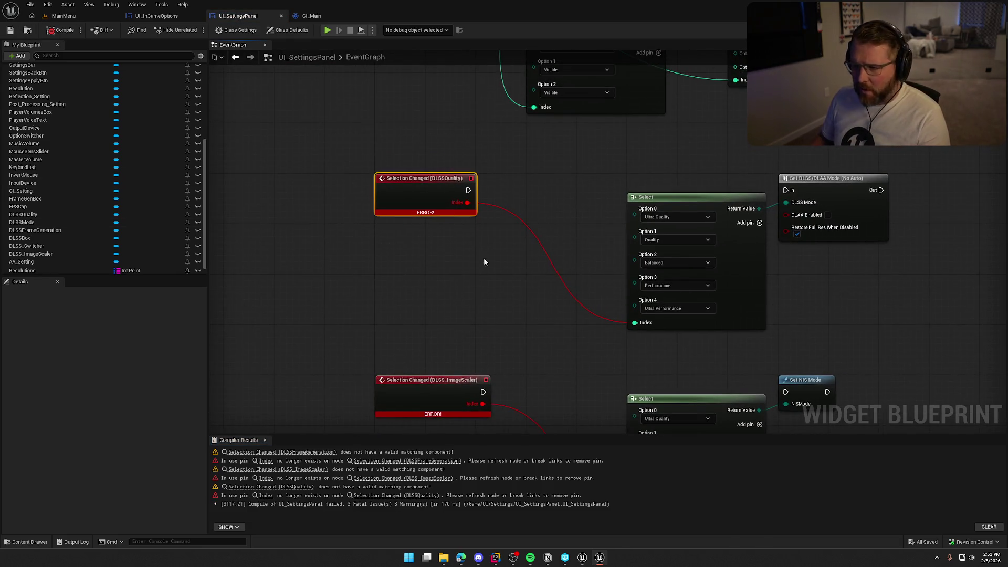
{"action": "key", "text": "Delete"}
{"action": "scroll", "coordinate": [112, 247], "scroll_direction": "down", "scroll_amount": 1}
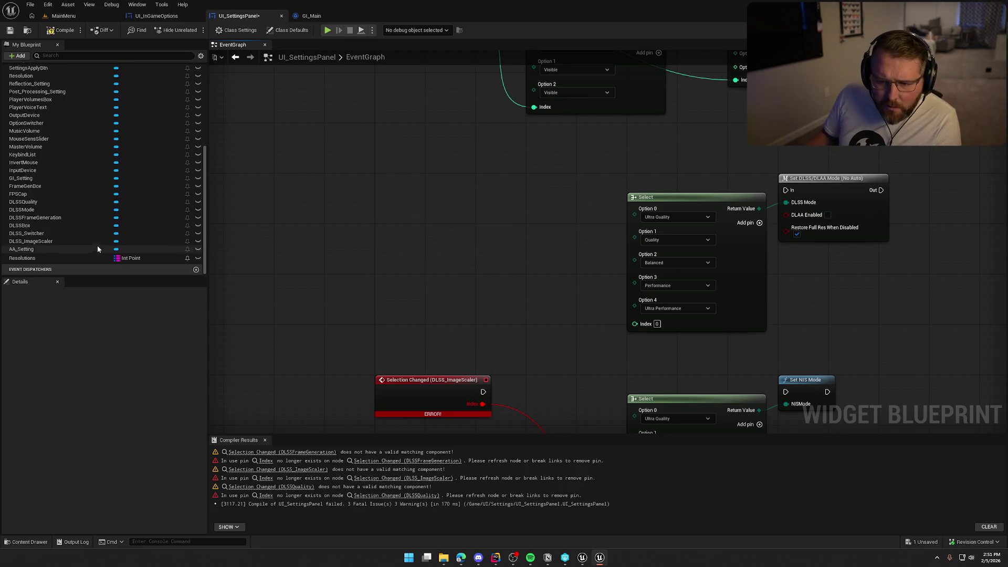
{"action": "left_click", "coordinate": [34, 202]}
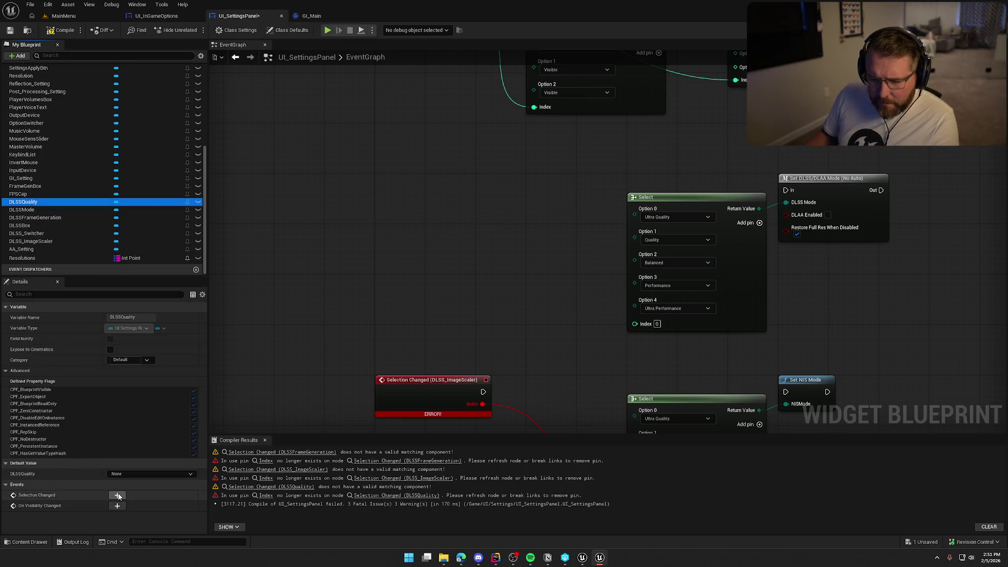
{"action": "left_click", "coordinate": [117, 495]}
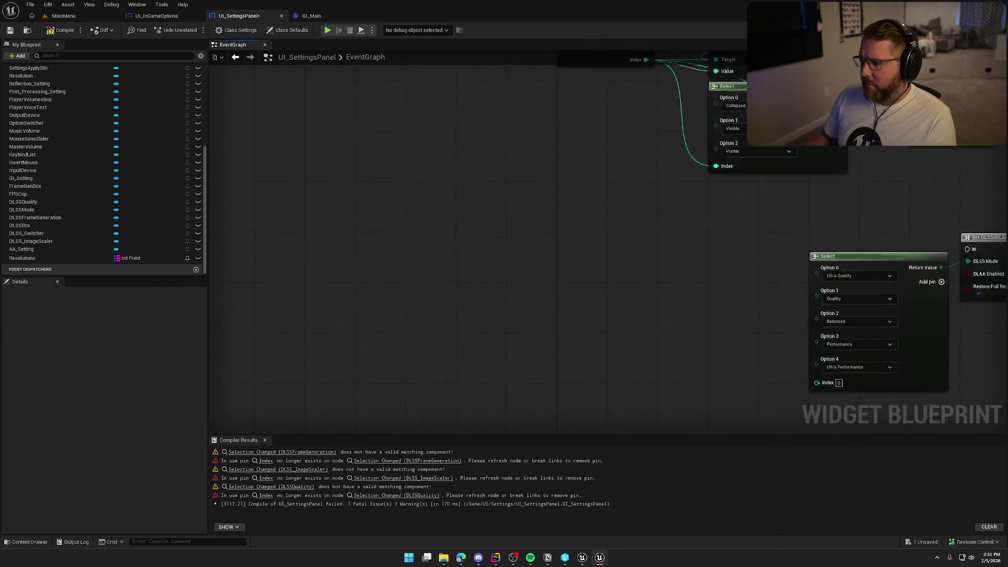
{"action": "mouse_move", "coordinate": [550, 183]}
{"action": "left_mouse_down"}
{"action": "mouse_move", "coordinate": [620, 209]}
{"action": "mouse_move", "coordinate": [607, 197]}
{"action": "left_mouse_up"}
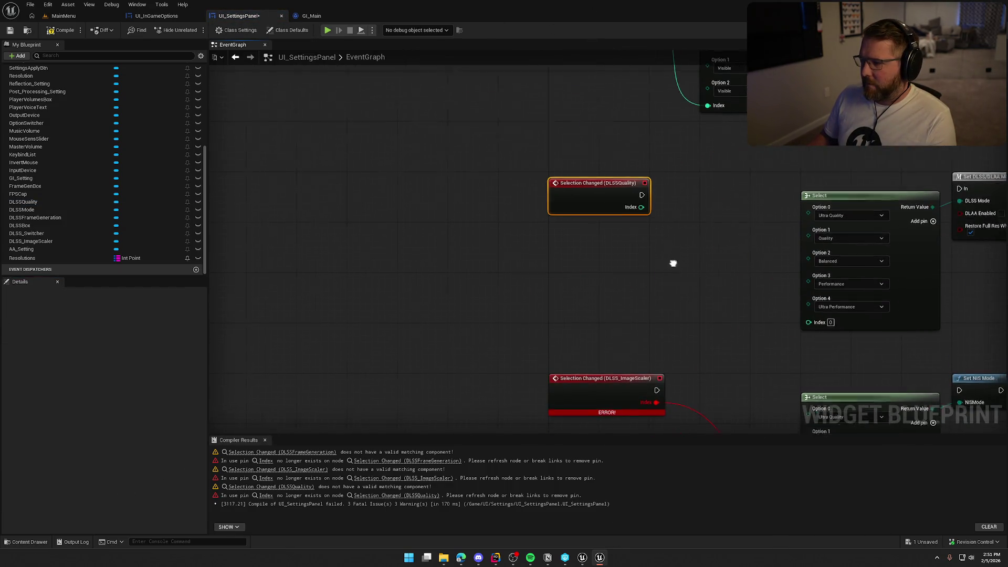
{"action": "mouse_move", "coordinate": [673, 263]}
{"action": "left_mouse_down"}
{"action": "mouse_move", "coordinate": [504, 371]}
{"action": "mouse_move", "coordinate": [457, 308]}
{"action": "mouse_move", "coordinate": [465, 254]}
{"action": "mouse_move", "coordinate": [428, 318]}
{"action": "mouse_move", "coordinate": [385, 305]}
{"action": "left_mouse_up"}
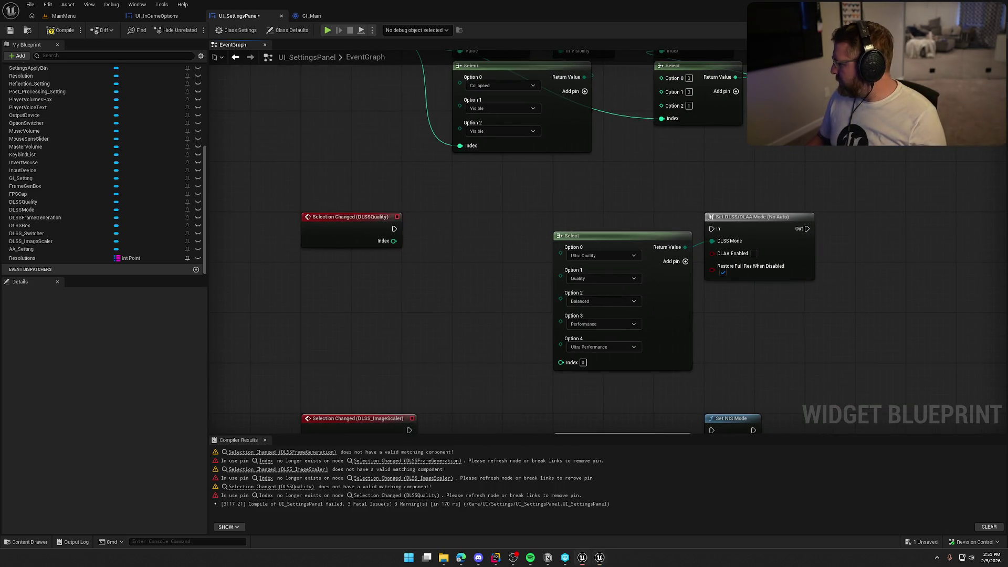
{"action": "mouse_move", "coordinate": [551, 229]}
{"action": "left_mouse_down"}
{"action": "mouse_move", "coordinate": [541, 285]}
{"action": "mouse_move", "coordinate": [566, 361]}
{"action": "mouse_move", "coordinate": [570, 275]}
{"action": "left_mouse_up"}
- Add Get Device Settings → Set DLSSQuality, driven by the event's execution and Index
{"action": "key", "text": "ctrl+v"}
{"action": "mouse_move", "coordinate": [472, 278]}
{"action": "left_mouse_down"}
{"action": "mouse_move", "coordinate": [475, 229]}
{"action": "mouse_move", "coordinate": [509, 257]}
{"action": "left_mouse_up"}
{"action": "type", "text": "set d"}
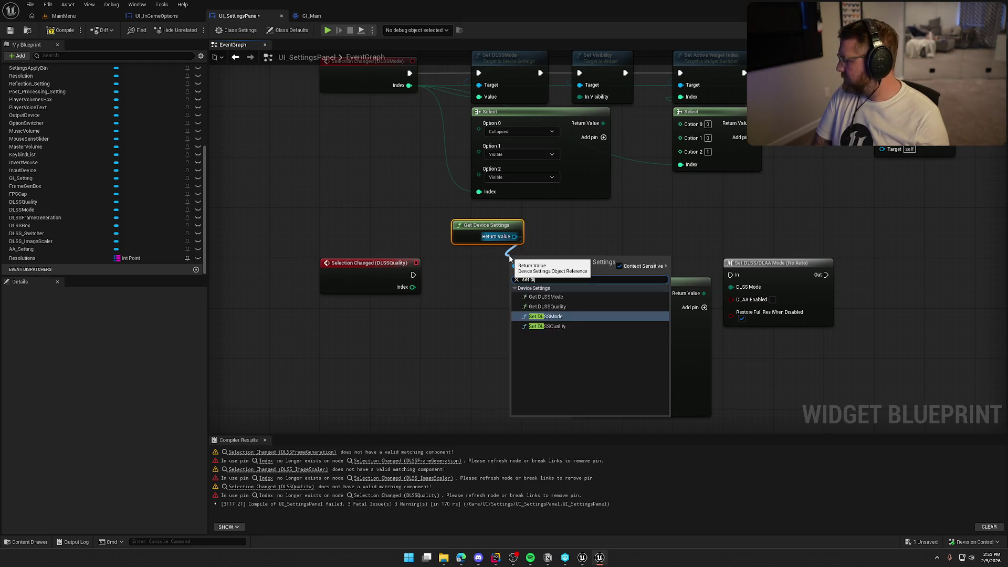
{"action": "type", "text": "l"}
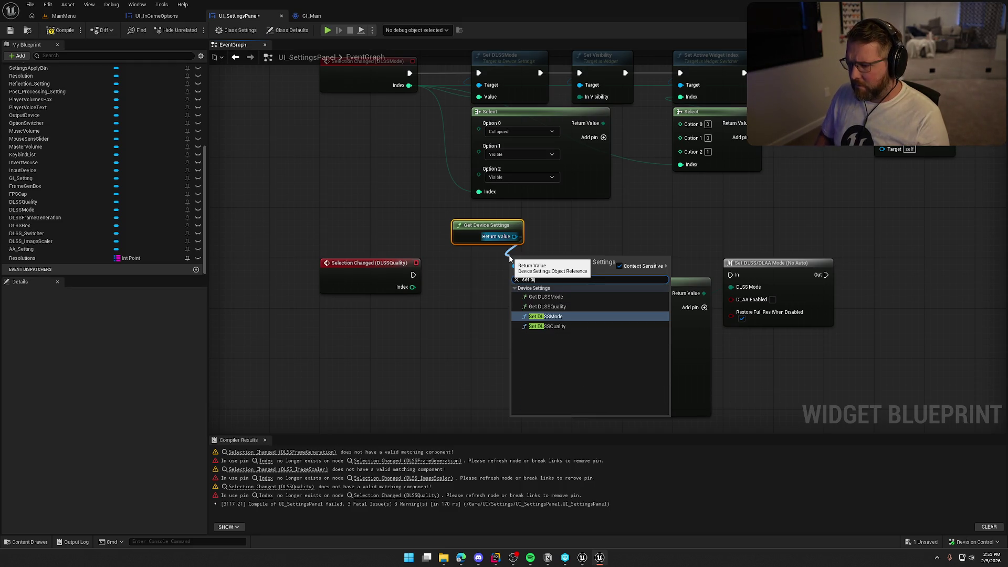
{"action": "key", "text": "Down"}
{"action": "key", "text": "Return"}
{"action": "mouse_move", "coordinate": [412, 274]}
{"action": "left_mouse_down"}
{"action": "mouse_move", "coordinate": [517, 274]}
{"action": "mouse_move", "coordinate": [505, 257]}
{"action": "mouse_move", "coordinate": [423, 296]}
{"action": "mouse_move", "coordinate": [479, 299]}
{"action": "left_mouse_up"}
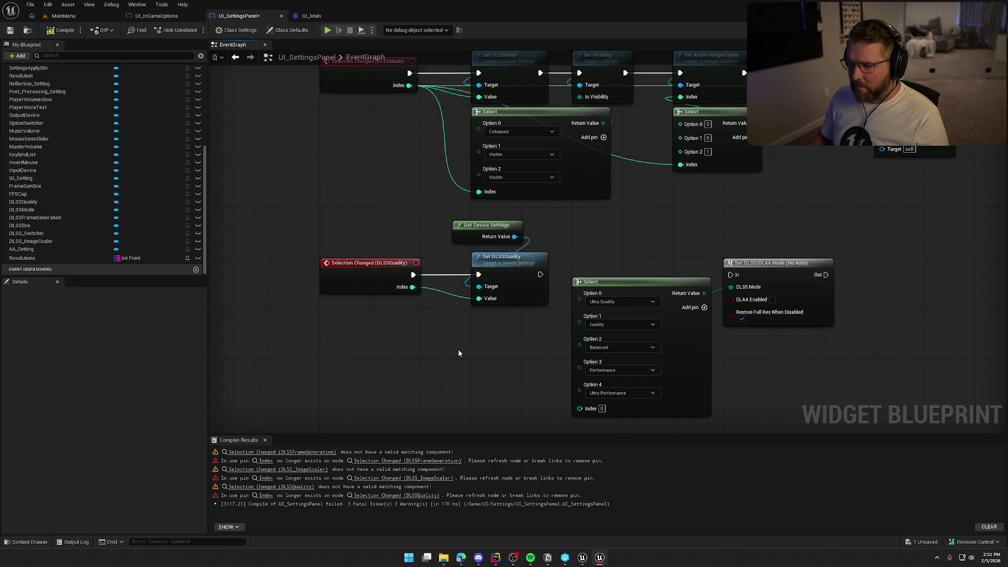
{"action": "left_click", "coordinate": [440, 202]}
{"action": "left_click_drag", "start_coordinate": [441, 206], "coordinate": [460, 213]}
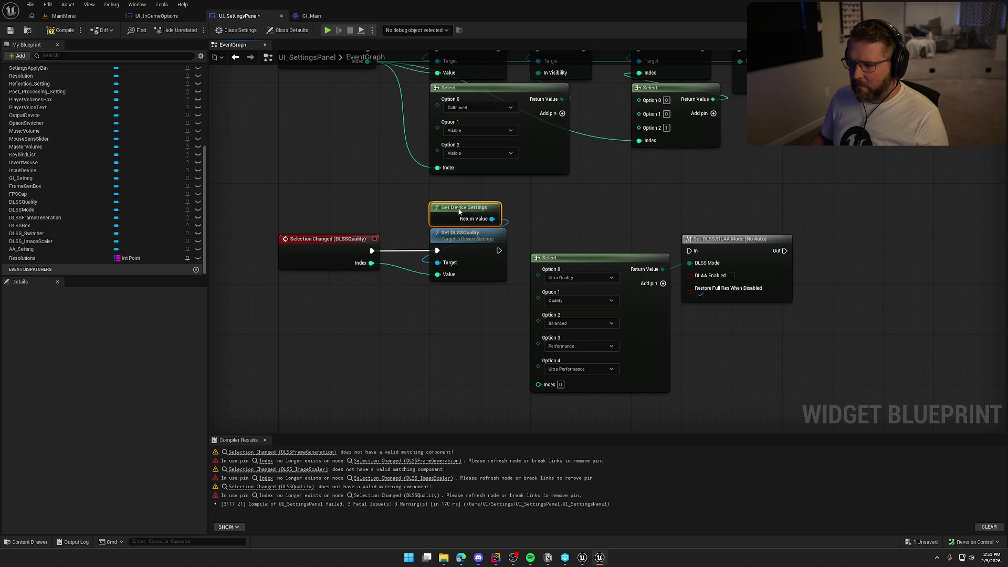
{"action": "left_click", "coordinate": [532, 216]}
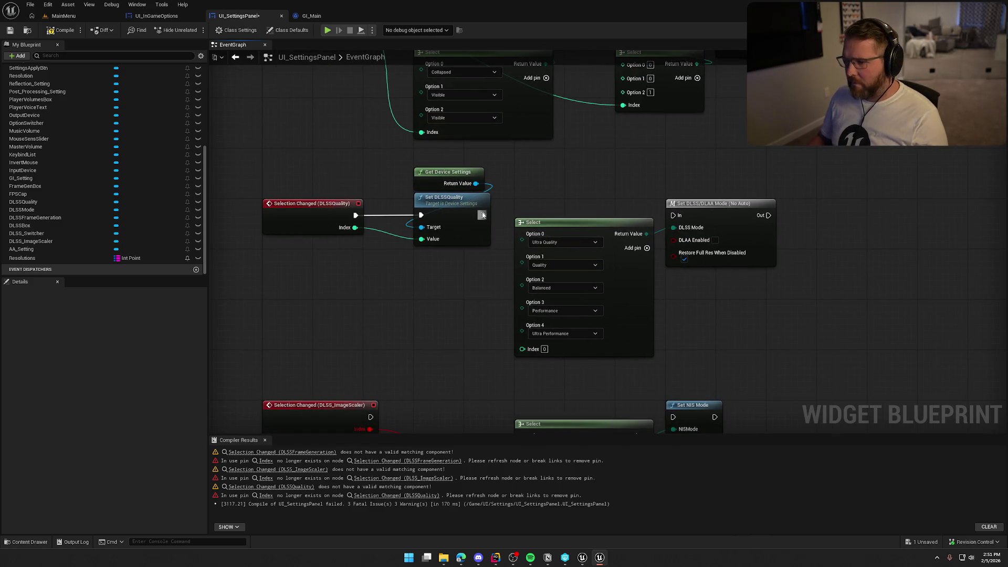
- Chain Set DLSSQuality into Set DLSS/DLAA Mode and wire the event Index into the quality Select
{"action": "left_click_drag", "start_coordinate": [482, 215], "coordinate": [675, 216]}
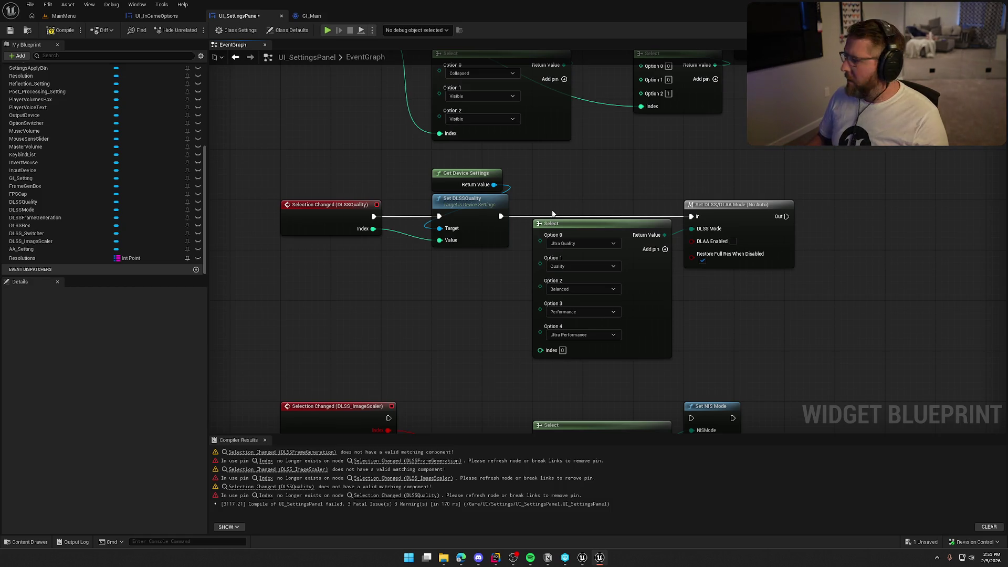
{"action": "mouse_move", "coordinate": [373, 229]}
{"action": "left_mouse_down"}
{"action": "mouse_move", "coordinate": [483, 348]}
{"action": "mouse_move", "coordinate": [540, 350]}
{"action": "left_mouse_up"}
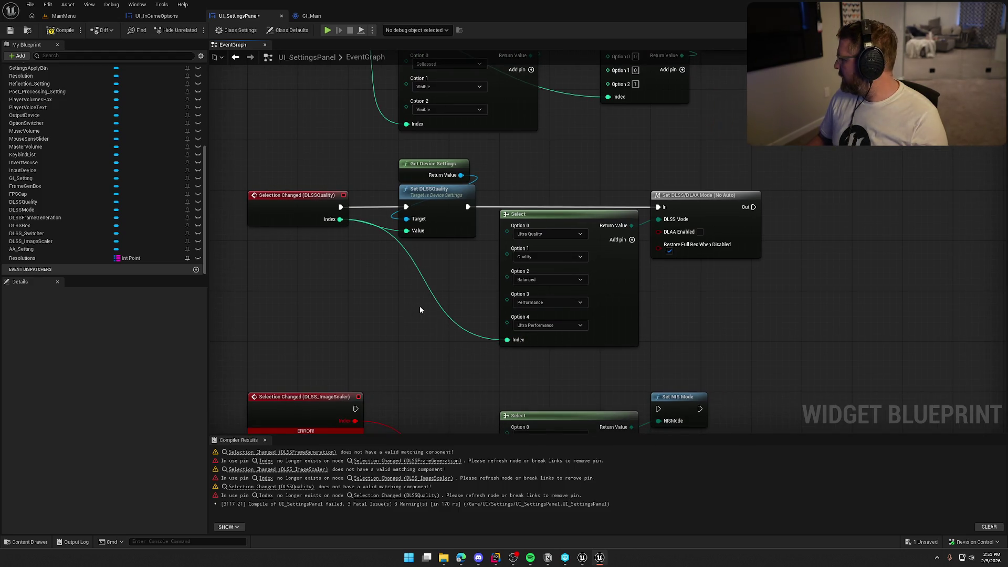
{"action": "mouse_move", "coordinate": [773, 356]}
{"action": "left_mouse_down"}
{"action": "mouse_move", "coordinate": [724, 263]}
{"action": "mouse_move", "coordinate": [498, 257]}
{"action": "mouse_move", "coordinate": [517, 256]}
{"action": "left_mouse_up"}
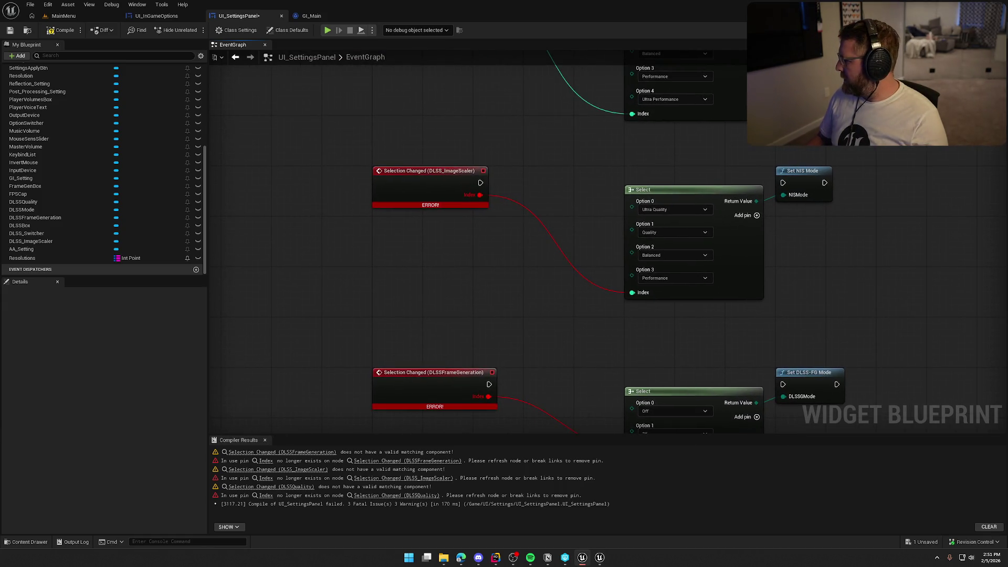
- Replace the broken DLSS_ImageScaler event with a new Selection Changed event beside its Select
{"action": "mouse_move", "coordinate": [457, 269]}
{"action": "left_mouse_down"}
{"action": "mouse_move", "coordinate": [477, 270]}
{"action": "mouse_move", "coordinate": [512, 240]}
{"action": "left_mouse_up"}
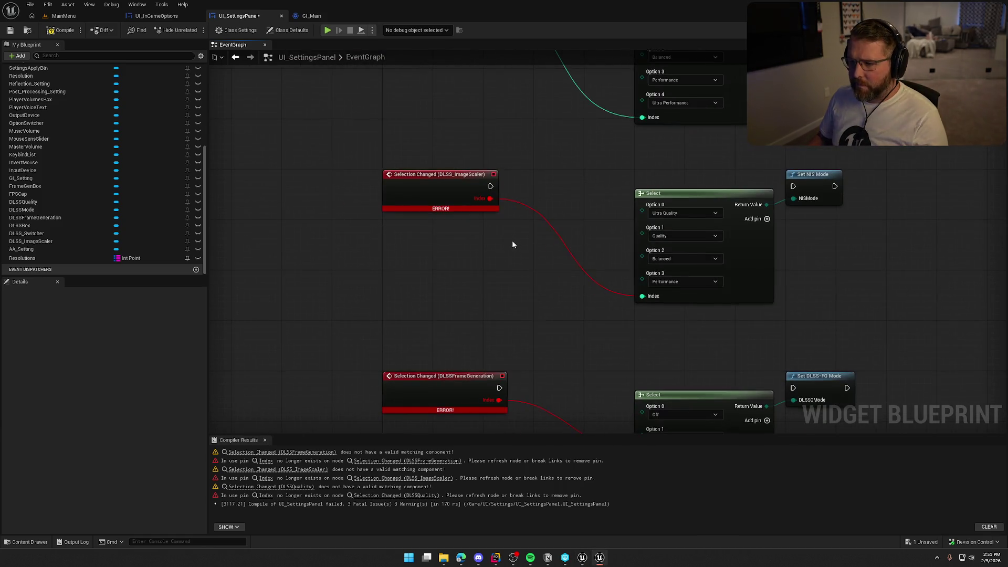
{"action": "left_click", "coordinate": [394, 201]}
{"action": "key", "text": "Delete"}
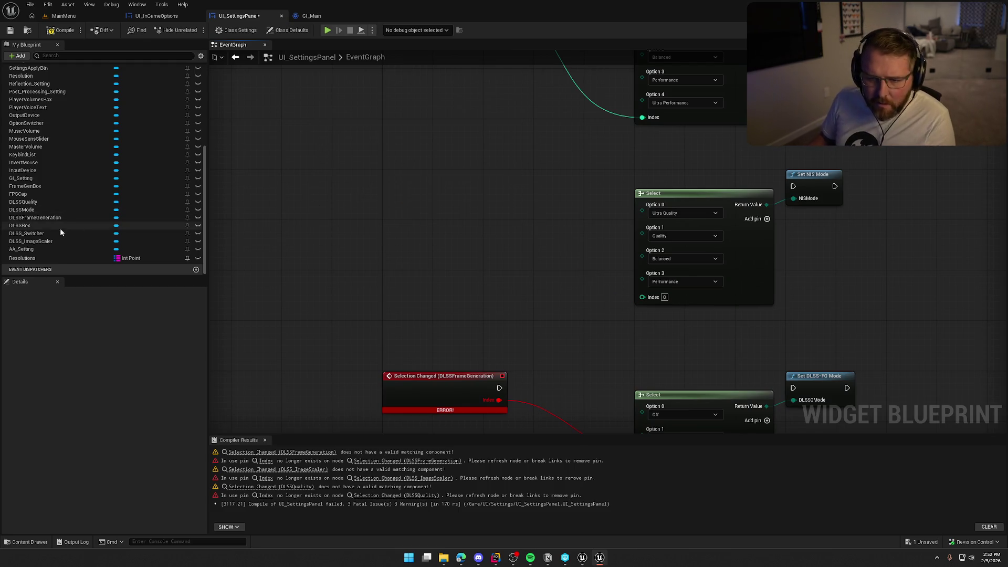
{"action": "left_click", "coordinate": [56, 240]}
{"action": "left_click", "coordinate": [117, 495]}
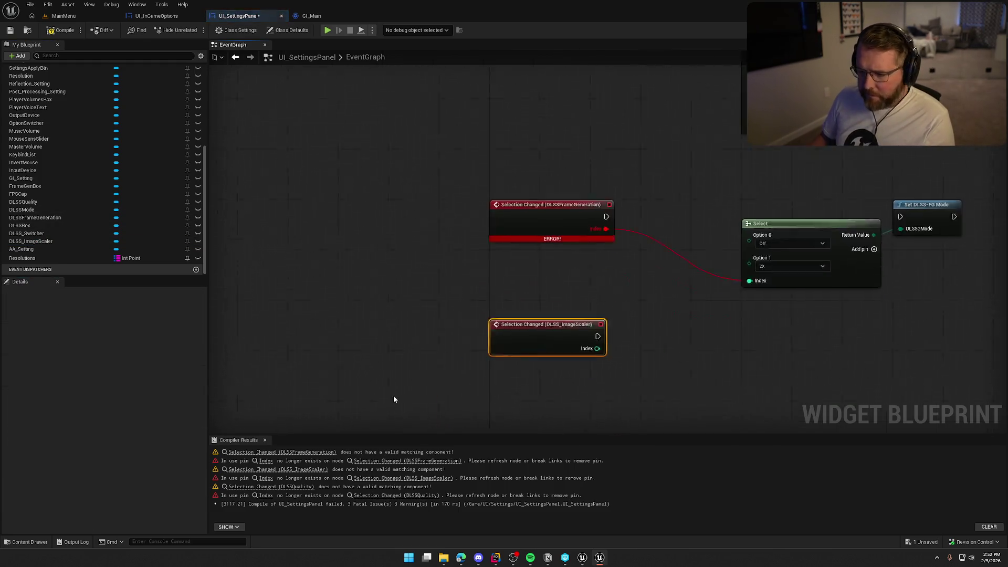
{"action": "left_click_drag", "start_coordinate": [543, 380], "coordinate": [530, 136]}
{"action": "mouse_move", "coordinate": [526, 321]}
{"action": "left_mouse_down"}
{"action": "mouse_move", "coordinate": [548, 275]}
{"action": "mouse_move", "coordinate": [537, 250]}
{"action": "left_mouse_up"}
{"action": "left_click", "coordinate": [550, 316]}
- Add Get Device Settings → Set Image Scaler Quality, feed Index to Value and Select, chain into Set NIS Mode
{"action": "mouse_move", "coordinate": [531, 315]}
{"action": "left_mouse_down"}
{"action": "mouse_move", "coordinate": [506, 278]}
{"action": "mouse_move", "coordinate": [519, 326]}
{"action": "mouse_move", "coordinate": [551, 102]}
{"action": "left_mouse_up"}
{"action": "left_click", "coordinate": [551, 100]}
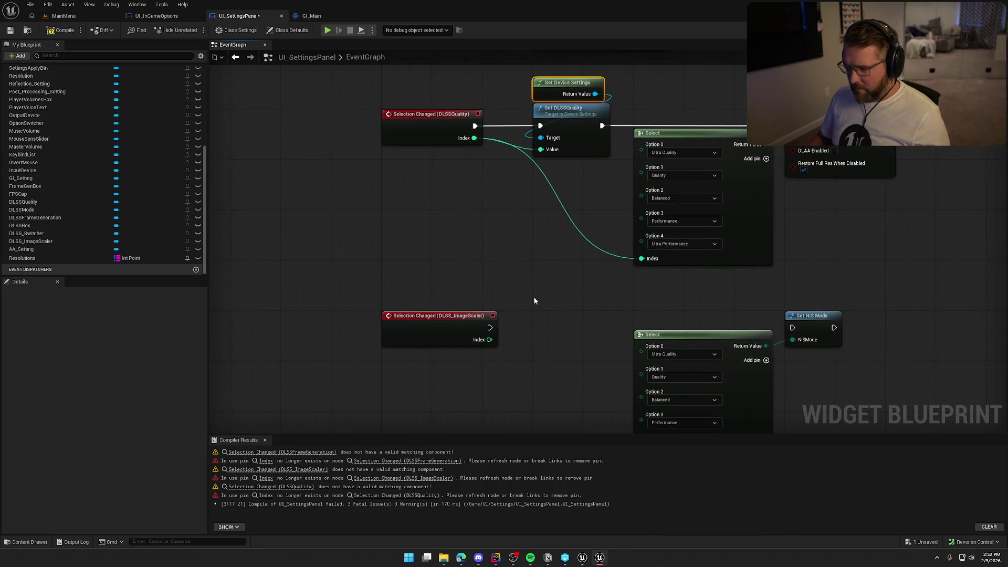
{"action": "key", "text": "ctrl+v"}
{"action": "left_click_drag", "start_coordinate": [595, 308], "coordinate": [581, 334]}
{"action": "type", "text": "set i"}
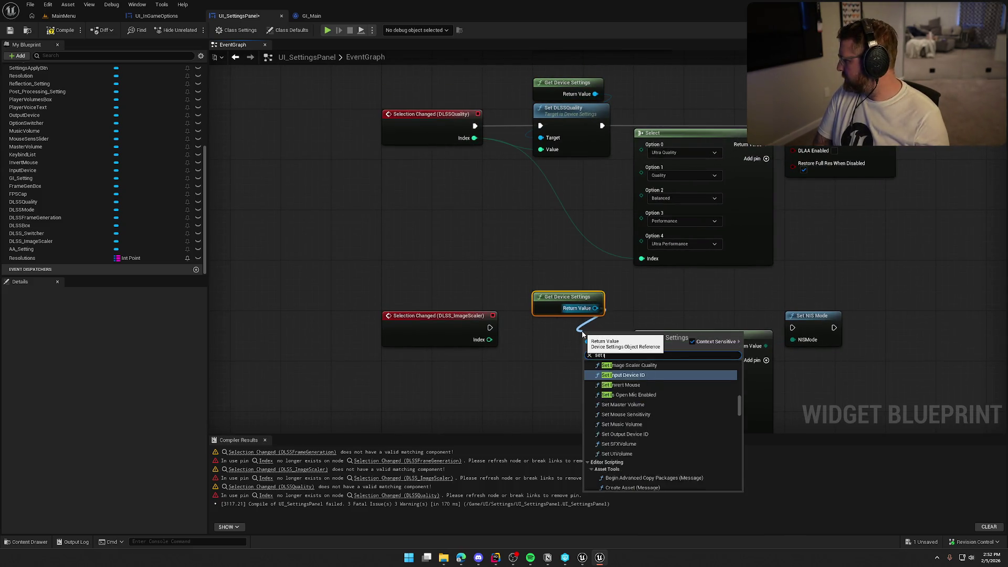
{"action": "type", "text": "mage"}
{"action": "left_click", "coordinate": [616, 382]}
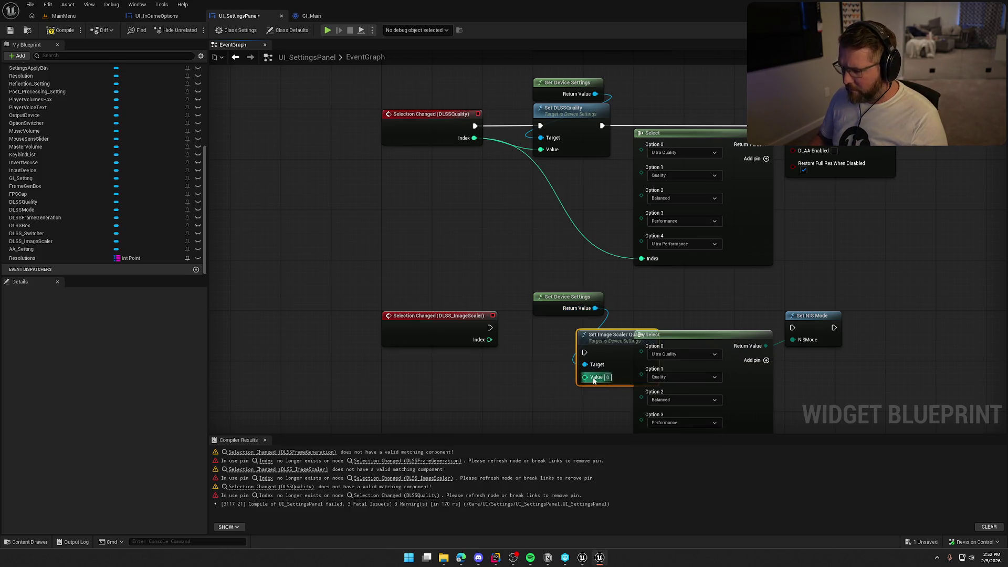
{"action": "mouse_move", "coordinate": [599, 366]}
{"action": "left_mouse_down"}
{"action": "mouse_move", "coordinate": [534, 339]}
{"action": "mouse_move", "coordinate": [553, 339]}
{"action": "mouse_move", "coordinate": [489, 327]}
{"action": "mouse_move", "coordinate": [541, 352]}
{"action": "left_mouse_up"}
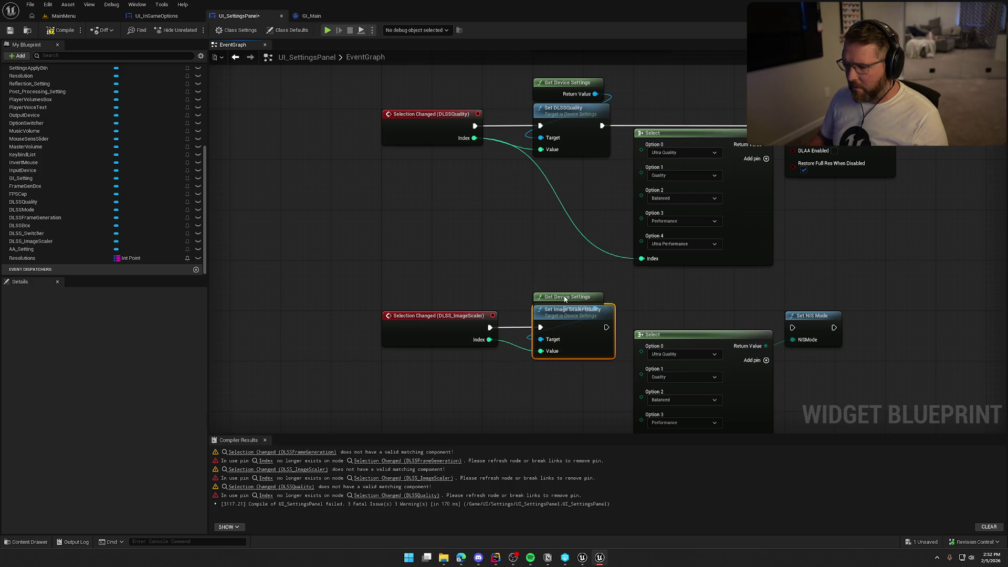
{"action": "mouse_move", "coordinate": [640, 317]}
{"action": "left_mouse_down"}
{"action": "mouse_move", "coordinate": [580, 284]}
{"action": "mouse_move", "coordinate": [556, 294]}
{"action": "mouse_move", "coordinate": [733, 293]}
{"action": "mouse_move", "coordinate": [728, 241]}
{"action": "left_mouse_up"}
{"action": "mouse_move", "coordinate": [628, 367]}
{"action": "left_mouse_down"}
{"action": "mouse_move", "coordinate": [468, 282]}
{"action": "mouse_move", "coordinate": [477, 269]}
{"action": "left_mouse_up"}
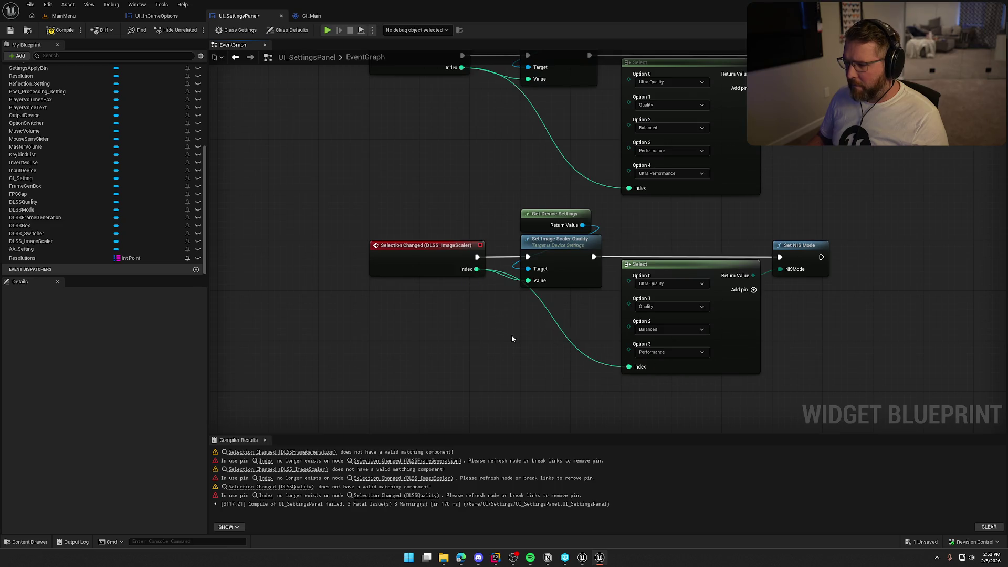
{"action": "left_click_drag", "start_coordinate": [476, 342], "coordinate": [427, 336]}
- Replace the broken DLSSFrameGeneration event with a new Selection Changed event
{"action": "left_click_drag", "start_coordinate": [521, 363], "coordinate": [478, 163]}
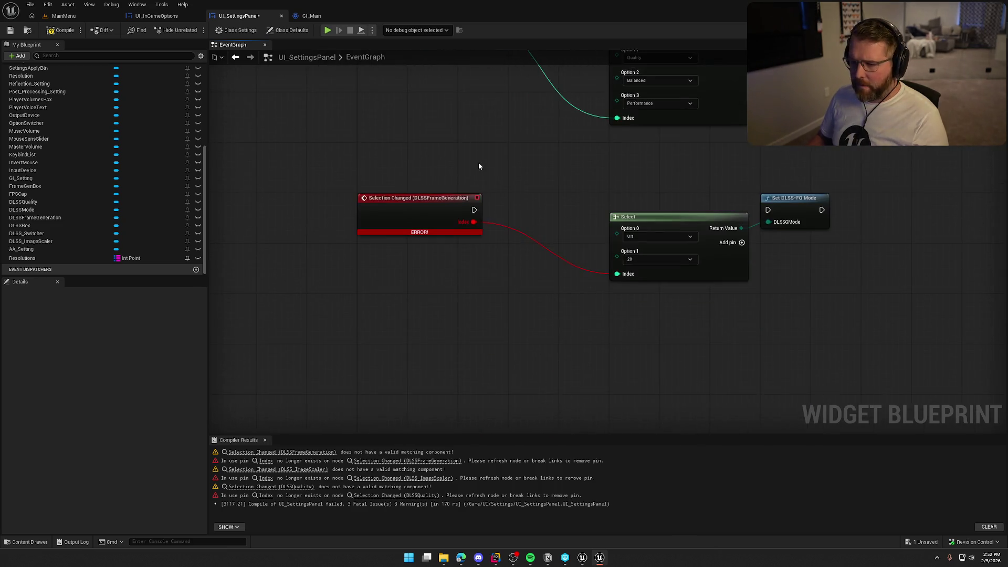
{"action": "left_click_drag", "start_coordinate": [365, 140], "coordinate": [433, 275]}
{"action": "key", "text": "Delete"}
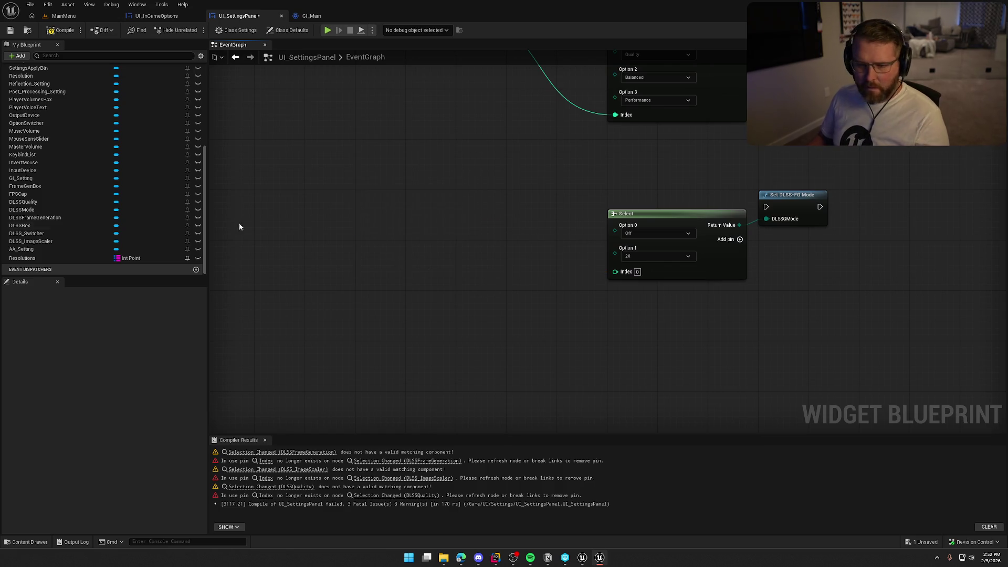
{"action": "left_click", "coordinate": [158, 217]}
{"action": "left_click", "coordinate": [115, 496]}
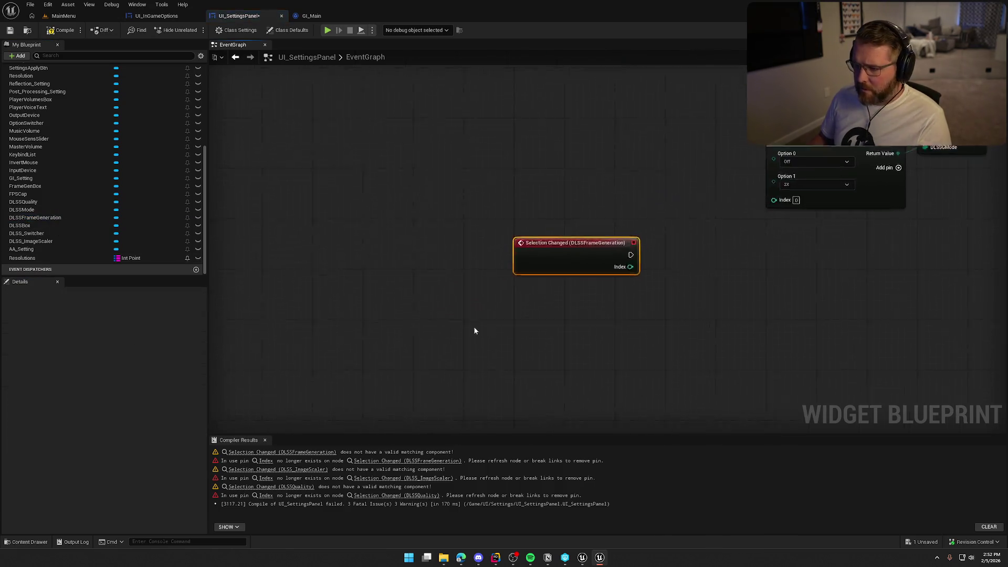
{"action": "left_click_drag", "start_coordinate": [468, 392], "coordinate": [455, 256]}
{"action": "left_click_drag", "start_coordinate": [514, 321], "coordinate": [428, 314]}
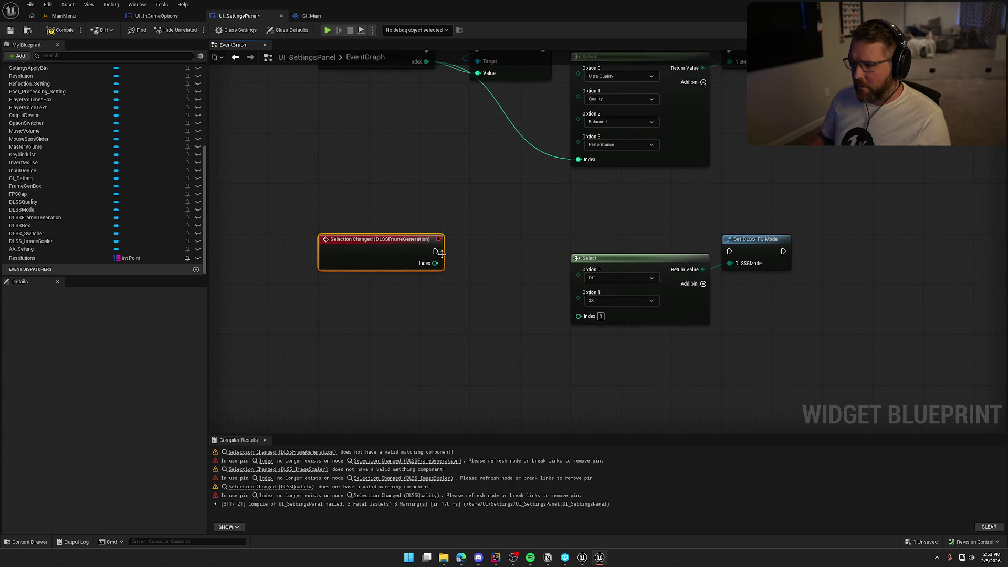
{"action": "mouse_move", "coordinate": [475, 158]}
{"action": "left_mouse_down"}
{"action": "mouse_move", "coordinate": [491, 247]}
{"action": "mouse_move", "coordinate": [492, 228]}
{"action": "left_mouse_up"}
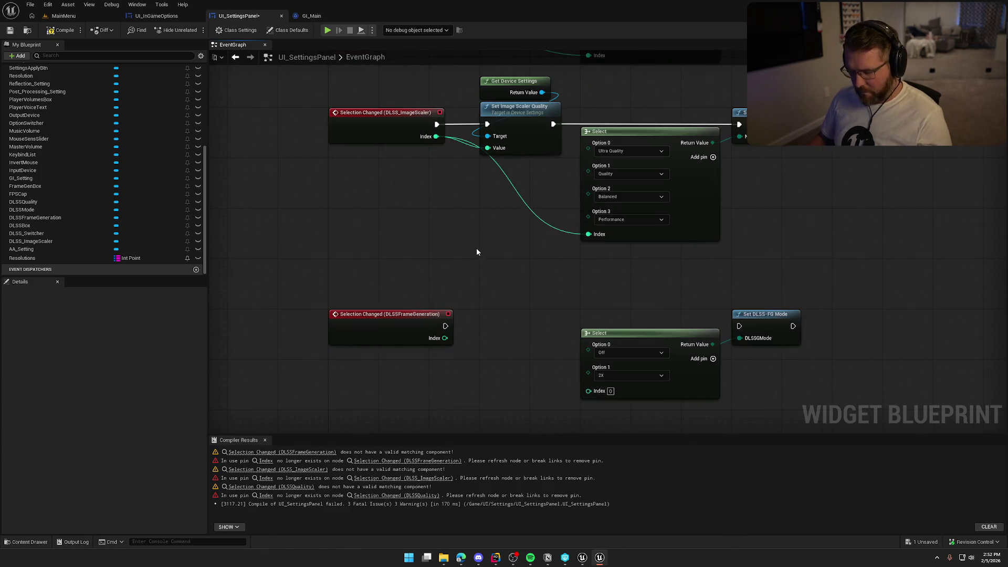
- Add Get Device Settings → Set Frame Generation, driven by the event with its Index as Value
{"action": "key", "text": "ctrl+v"}
{"action": "left_click_drag", "start_coordinate": [535, 262], "coordinate": [512, 294]}
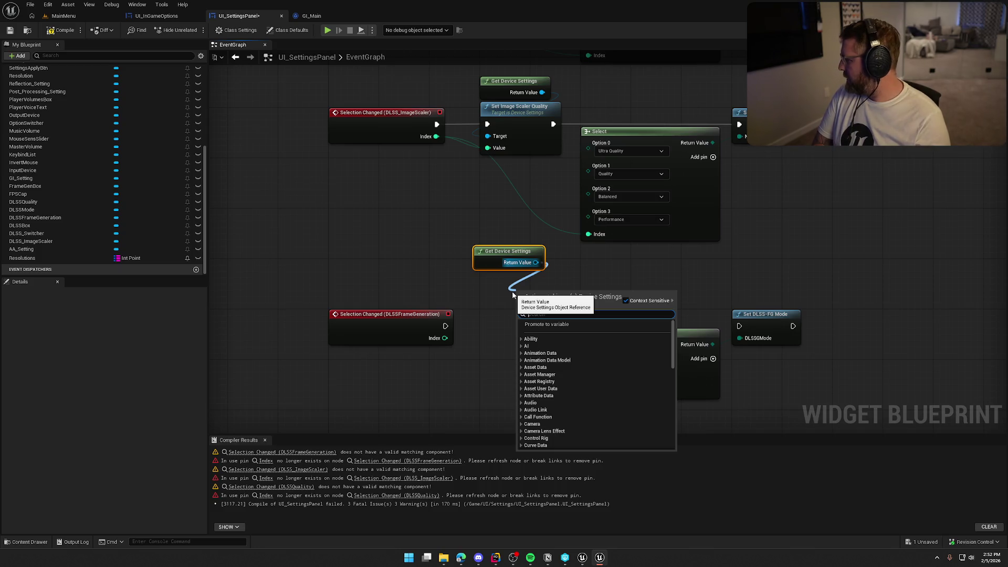
{"action": "type", "text": "set fram"}
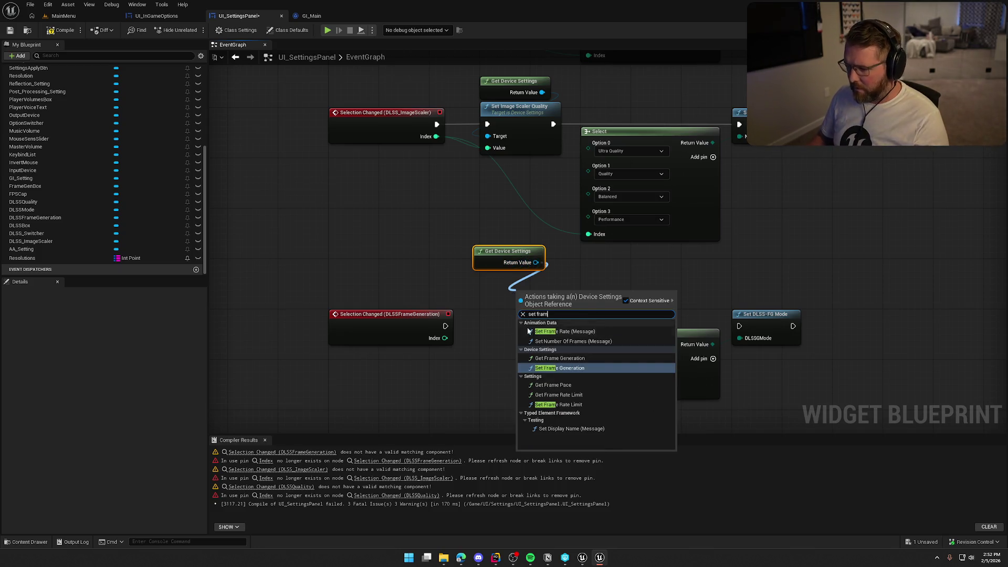
{"action": "left_click", "coordinate": [556, 368]}
{"action": "left_click_drag", "start_coordinate": [519, 313], "coordinate": [445, 326]}
{"action": "left_click_drag", "start_coordinate": [444, 338], "coordinate": [541, 337]}
{"action": "left_click_drag", "start_coordinate": [556, 304], "coordinate": [531, 316]}
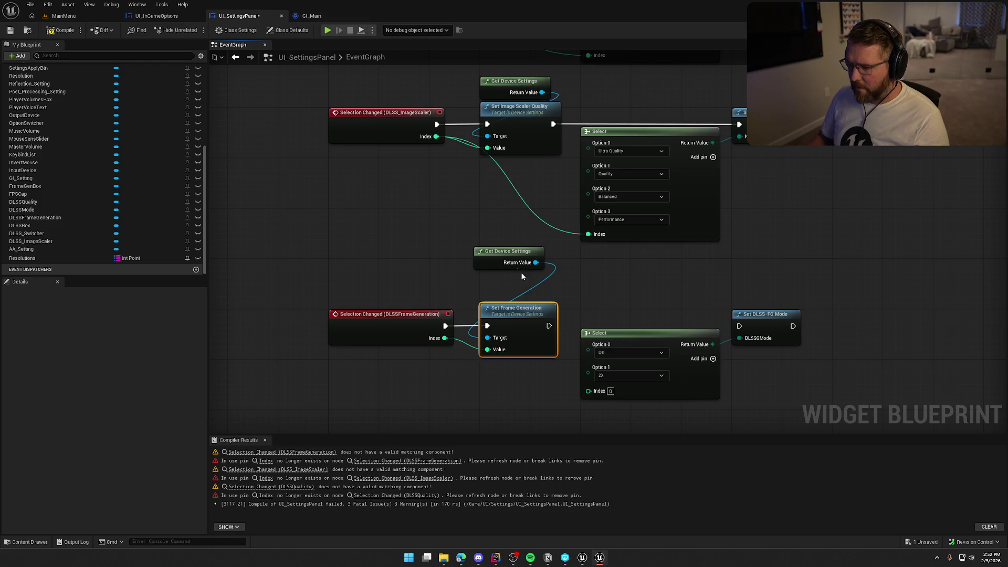
{"action": "left_click_drag", "start_coordinate": [520, 265], "coordinate": [526, 297]}
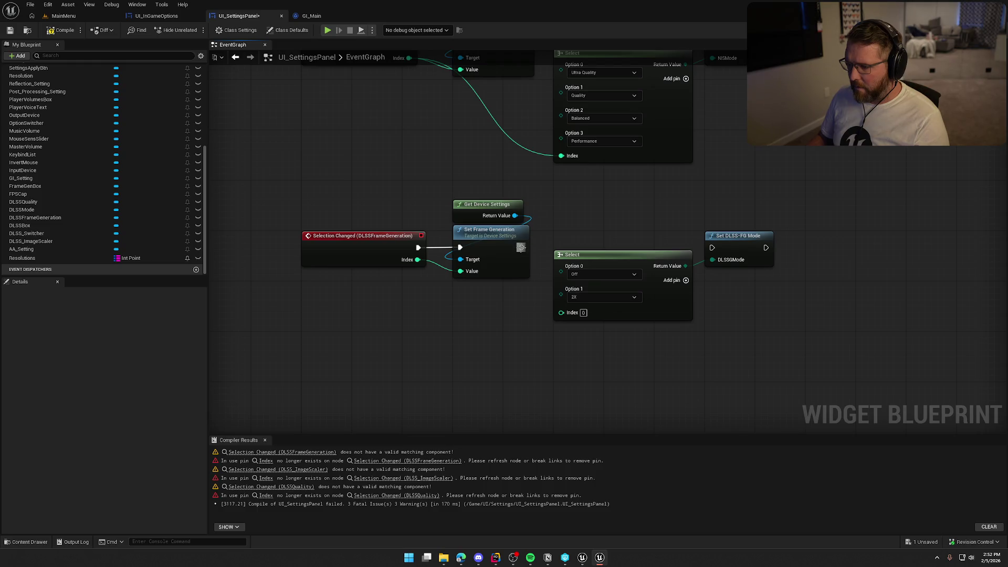
- Chain into Set DLSS-FG Mode, wire the Index into the Select, and save the blueprint
{"action": "left_click_drag", "start_coordinate": [521, 248], "coordinate": [711, 248]}
{"action": "mouse_move", "coordinate": [561, 312]}
{"action": "left_mouse_down"}
{"action": "mouse_move", "coordinate": [461, 295]}
{"action": "mouse_move", "coordinate": [417, 259]}
{"action": "left_mouse_up"}
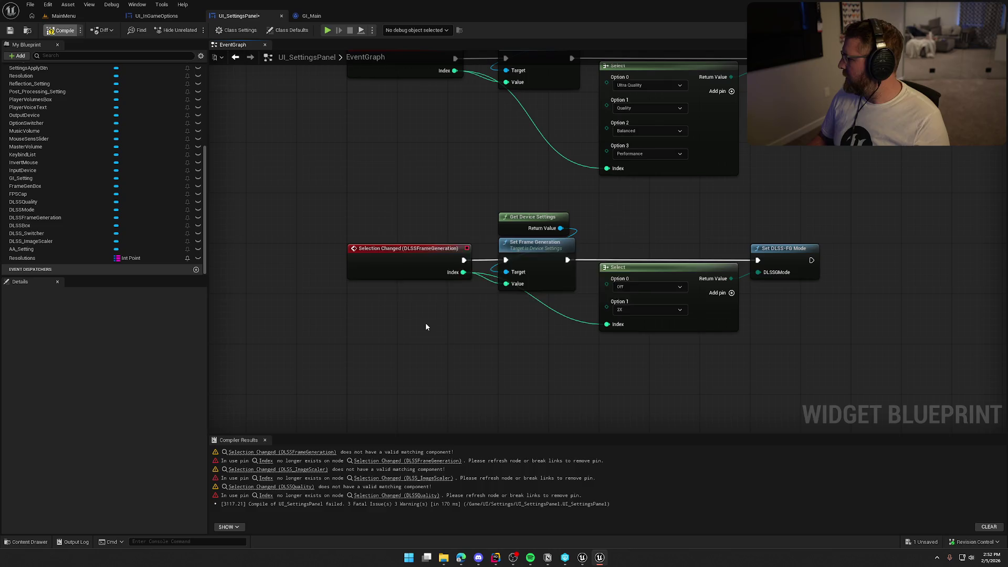
{"action": "key", "text": "ctrl+s"}
{"action": "scroll", "coordinate": [417, 427], "scroll_direction": "down", "scroll_amount": 7}
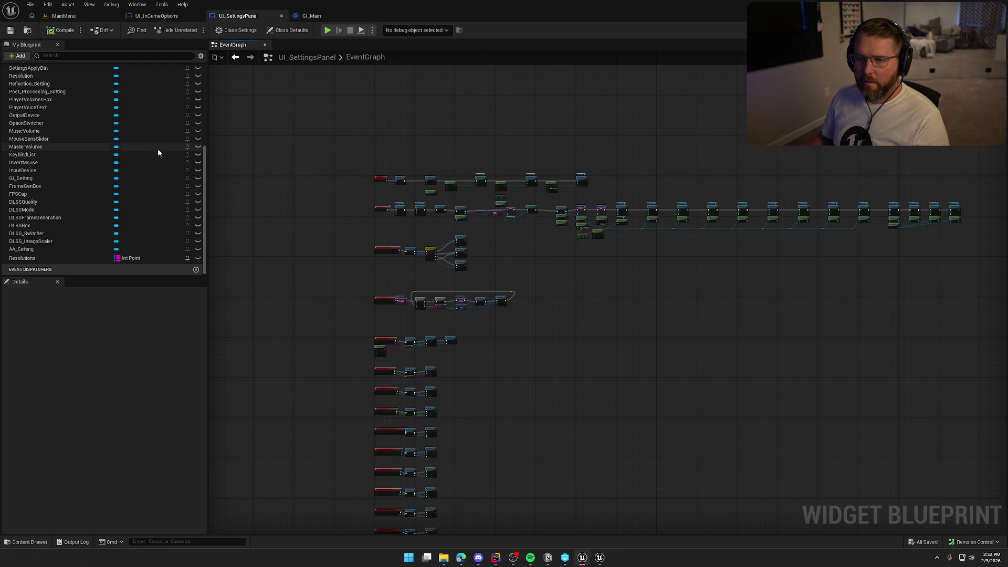
- Delete the empty Flow Control graph from My Blueprint
{"action": "scroll", "coordinate": [99, 147], "scroll_direction": "up", "scroll_amount": 8}
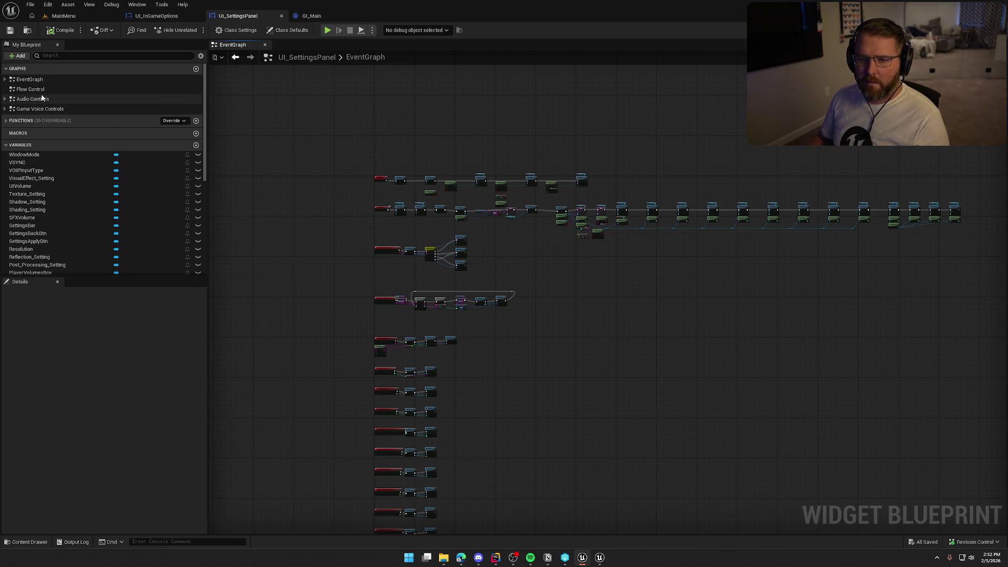
{"action": "double_click", "coordinate": [31, 90]}
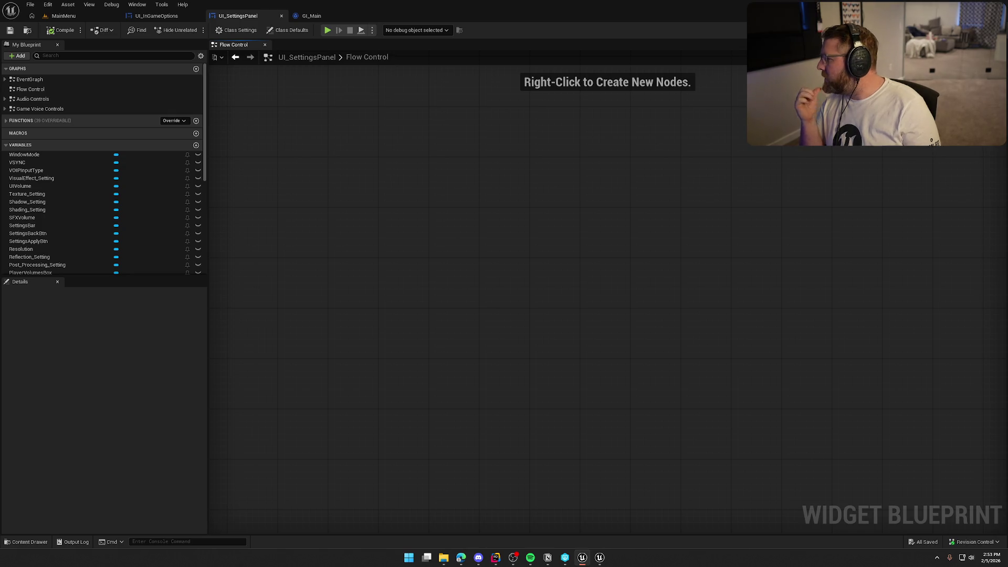
{"action": "left_click", "coordinate": [43, 90]}
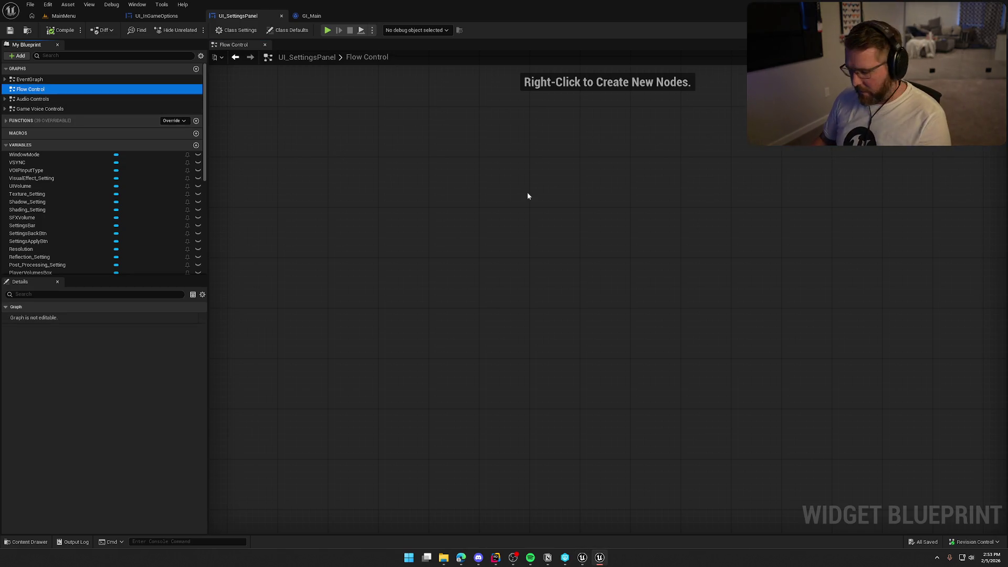
{"action": "key", "text": "Delete"}
- In the Audio Controls graph, nudge the five device settings getters up and save
{"action": "double_click", "coordinate": [31, 89]}
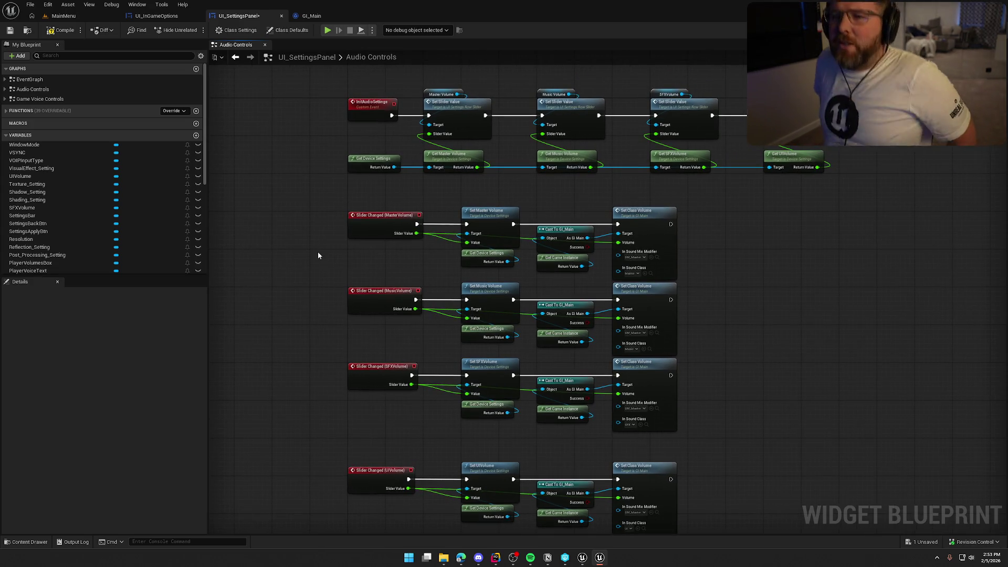
{"action": "scroll", "coordinate": [307, 212], "scroll_direction": "up", "scroll_amount": 2}
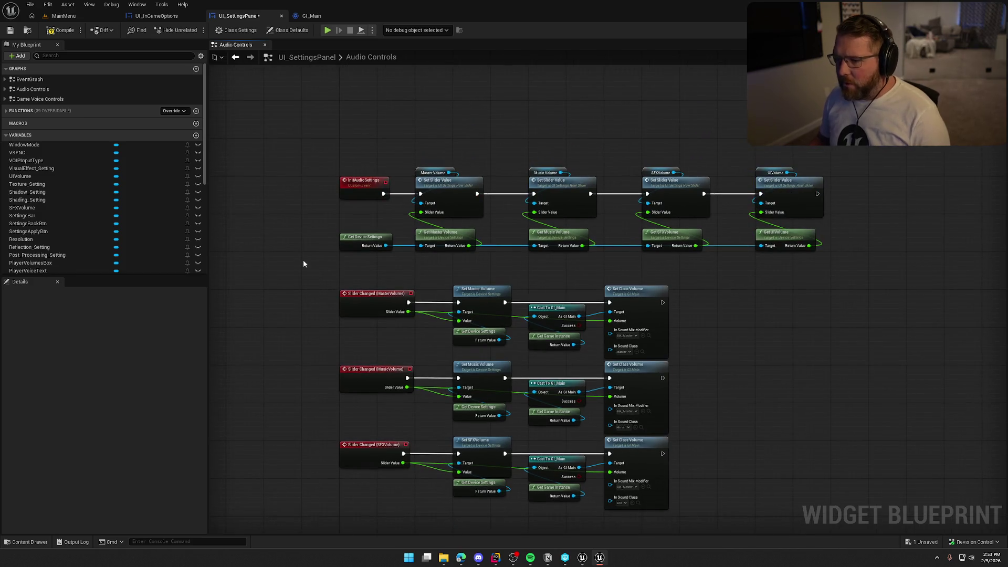
{"action": "left_click_drag", "start_coordinate": [769, 256], "coordinate": [231, 246]}
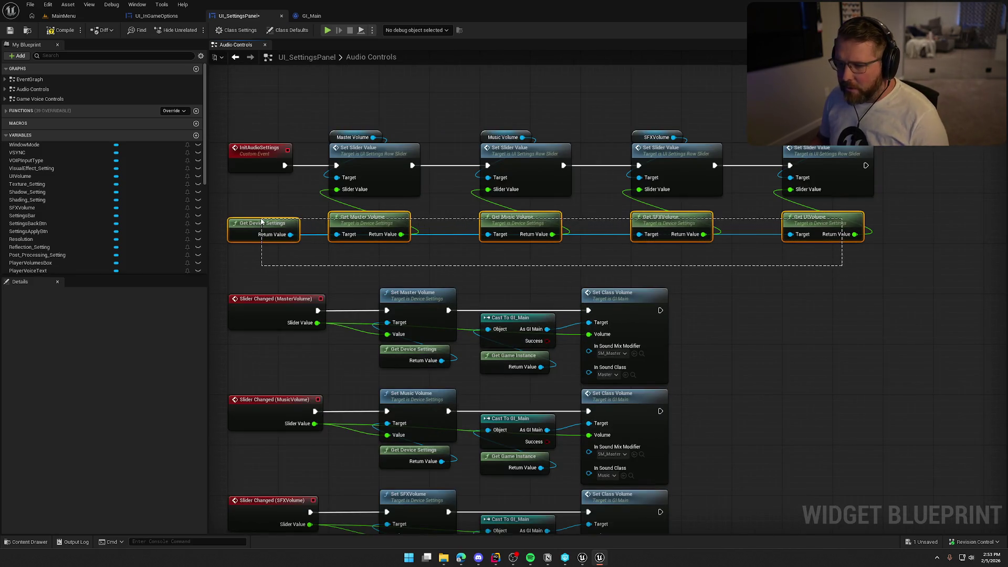
{"action": "key", "text": "Up"}
{"action": "key", "text": "Up"}
{"action": "left_click", "coordinate": [384, 267]}
{"action": "left_click_drag", "start_coordinate": [384, 266], "coordinate": [438, 224]}
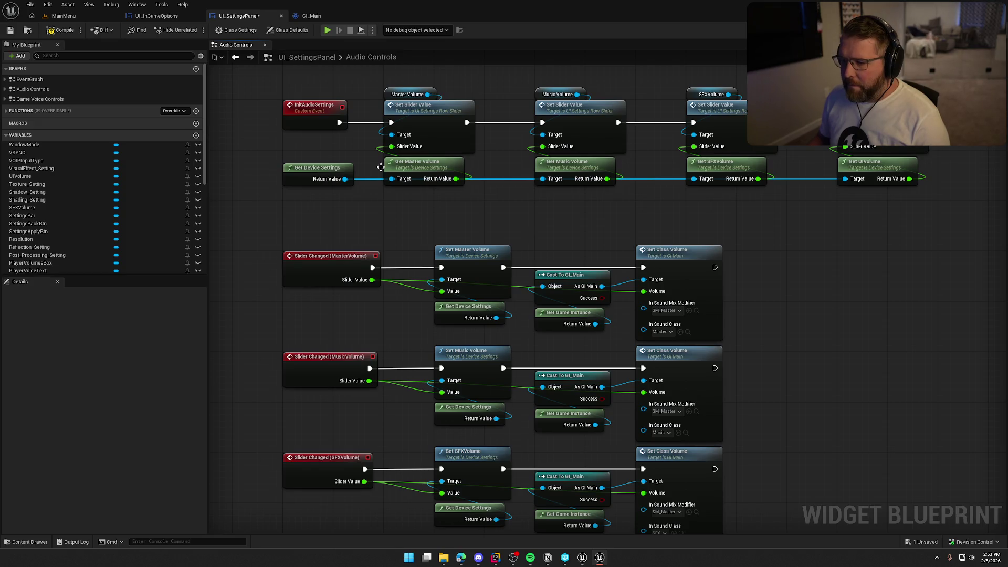
{"action": "key", "text": "ctrl+s"}
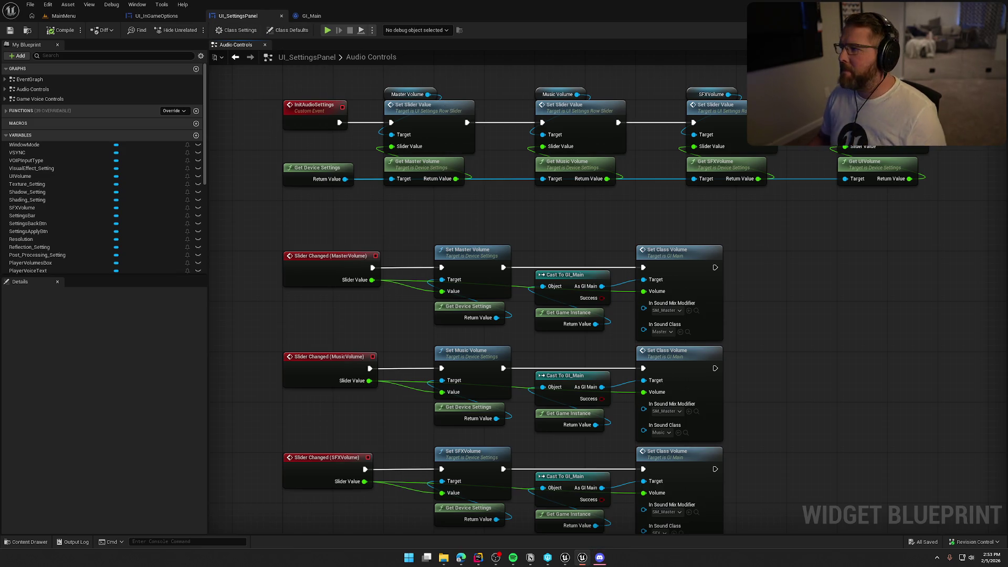
- Switch to Designer, select SettingsBar, and scroll its Details down to the Events section
{"action": "left_click", "coordinate": [969, 30]}
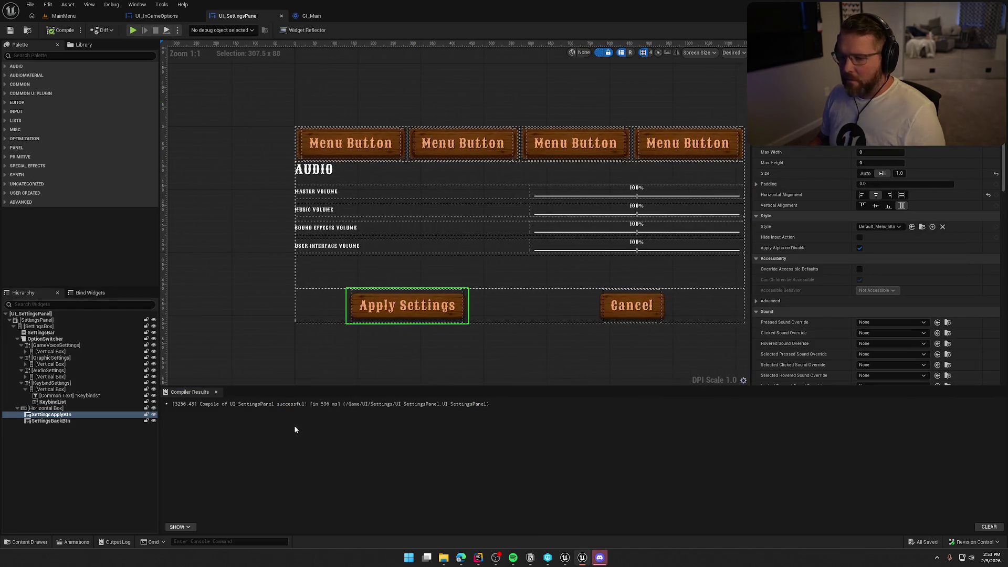
{"action": "left_click", "coordinate": [217, 392]}
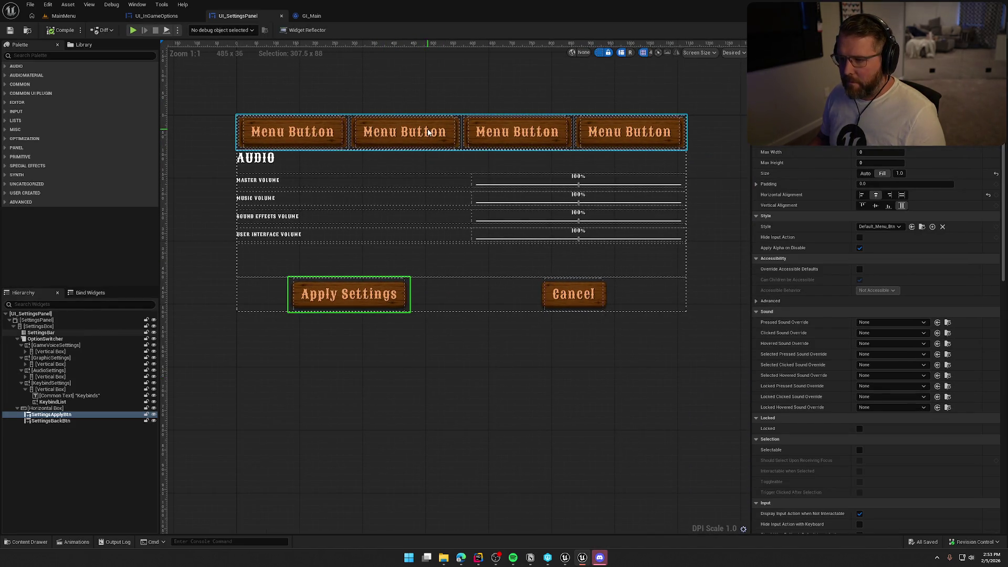
{"action": "left_click", "coordinate": [461, 134]}
{"action": "scroll", "coordinate": [919, 458], "scroll_direction": "down", "scroll_amount": 5}
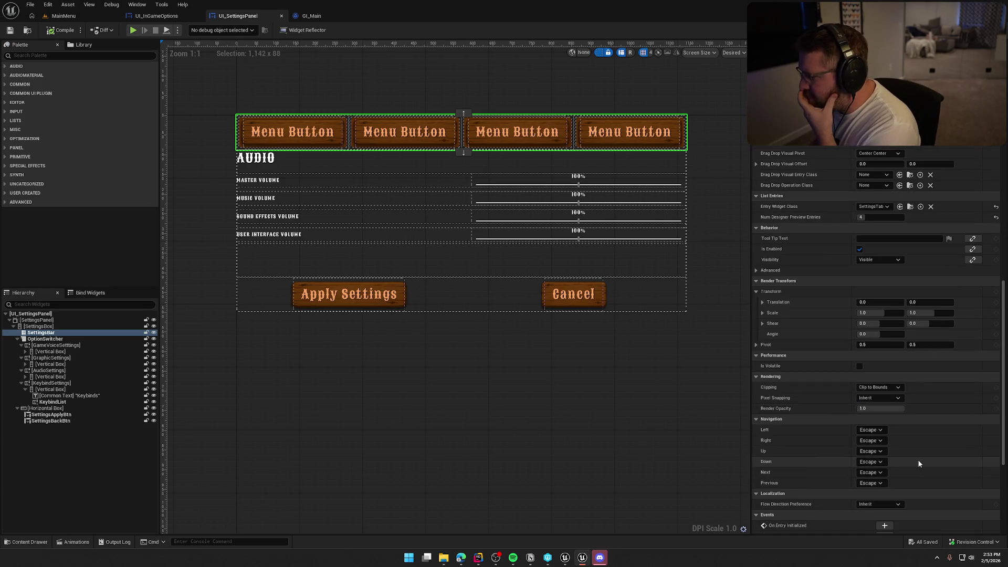
{"action": "scroll", "coordinate": [917, 459], "scroll_direction": "down", "scroll_amount": 3}
{"action": "scroll", "coordinate": [917, 459], "scroll_direction": "down", "scroll_amount": 4}
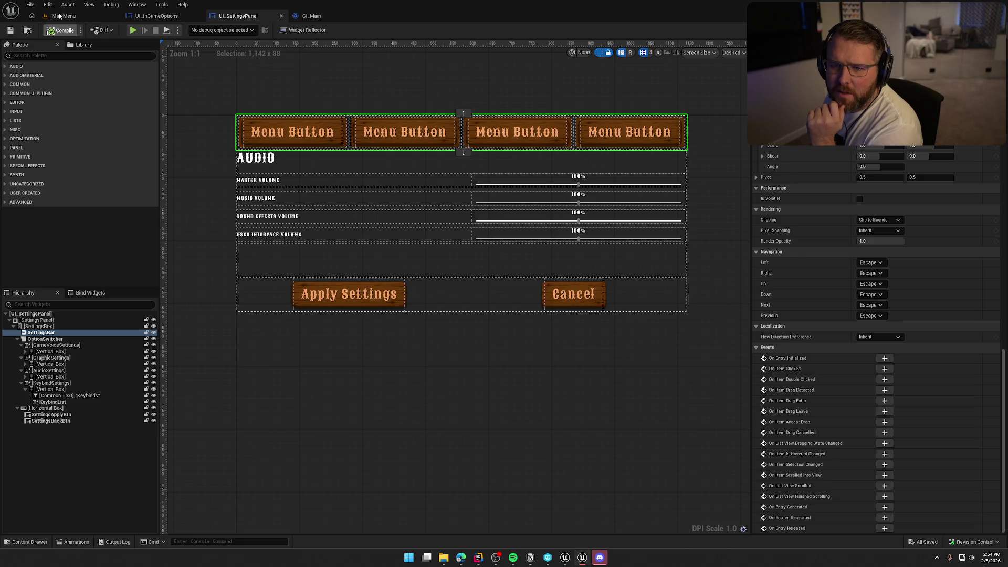
- In UI_InGameOptions' Designer, select and collapse the [SettingsPanel] branch in the Hierarchy
{"action": "left_click", "coordinate": [157, 16]}
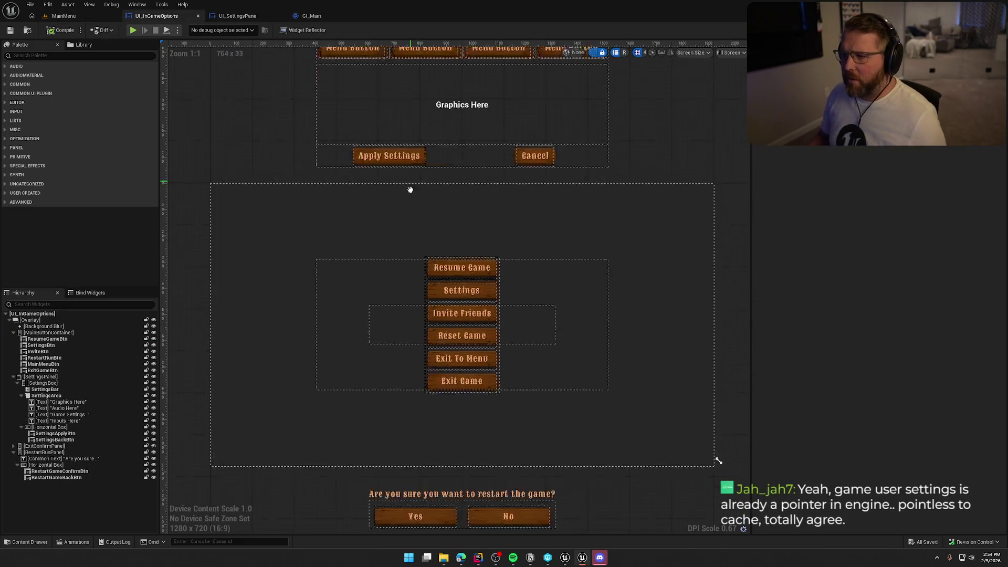
{"action": "mouse_move", "coordinate": [410, 189]}
{"action": "left_mouse_down"}
{"action": "mouse_move", "coordinate": [411, 219]}
{"action": "mouse_move", "coordinate": [430, 227]}
{"action": "left_mouse_up"}
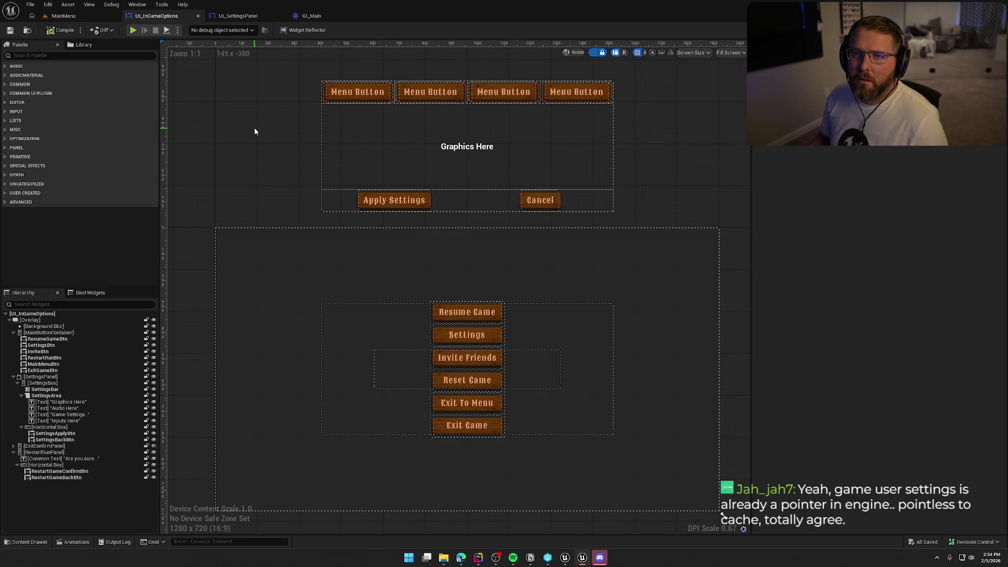
{"action": "left_click_drag", "start_coordinate": [254, 131], "coordinate": [252, 134]}
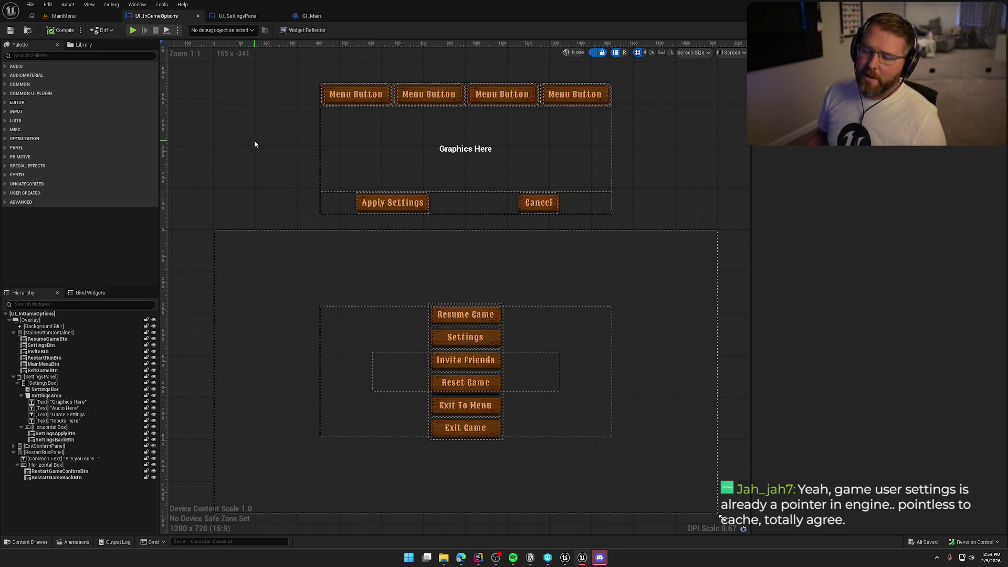
{"action": "mouse_move", "coordinate": [272, 173]}
{"action": "left_mouse_down"}
{"action": "mouse_move", "coordinate": [269, 144]}
{"action": "mouse_move", "coordinate": [275, 159]}
{"action": "left_mouse_up"}
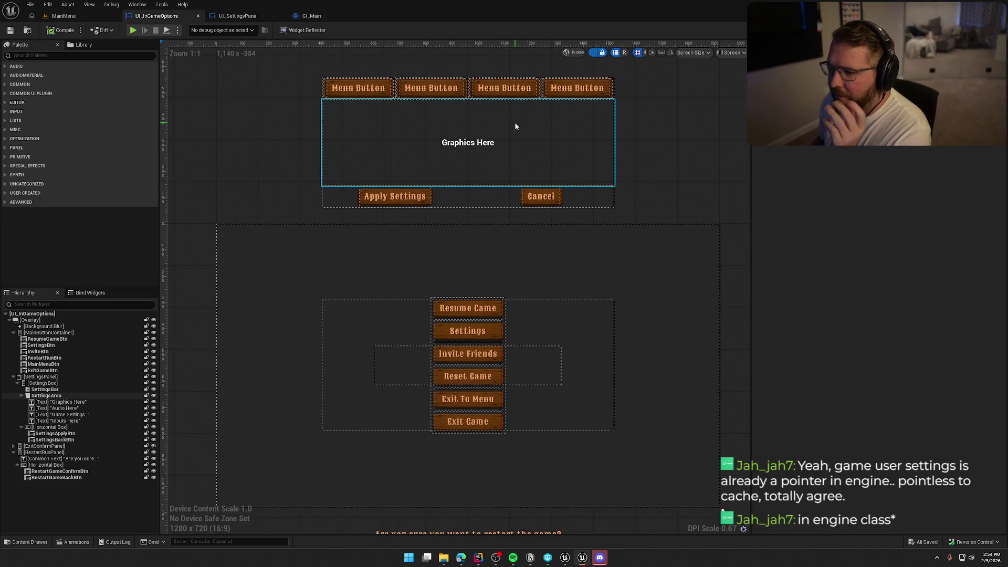
{"action": "left_click", "coordinate": [67, 377]}
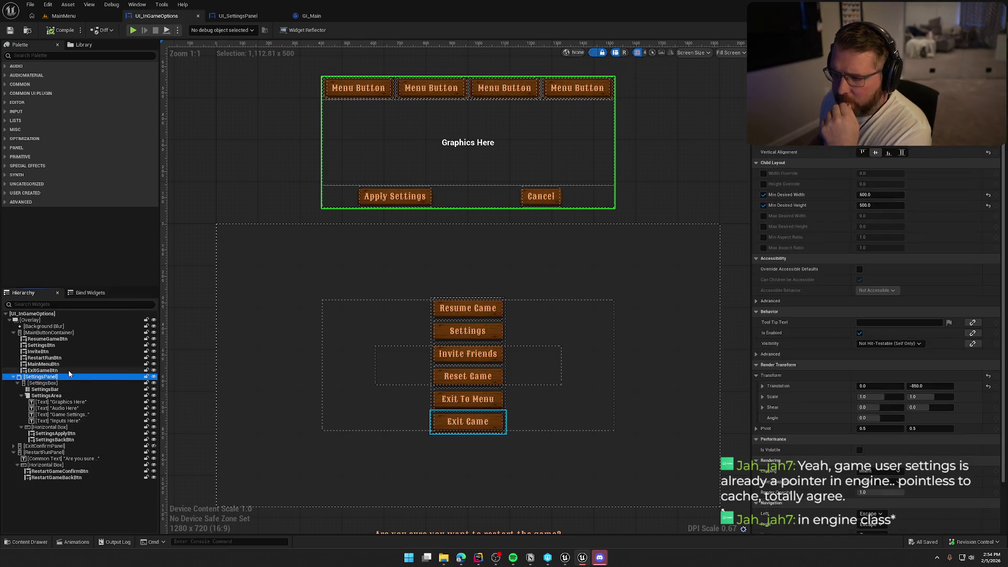
{"action": "left_click", "coordinate": [13, 376]}
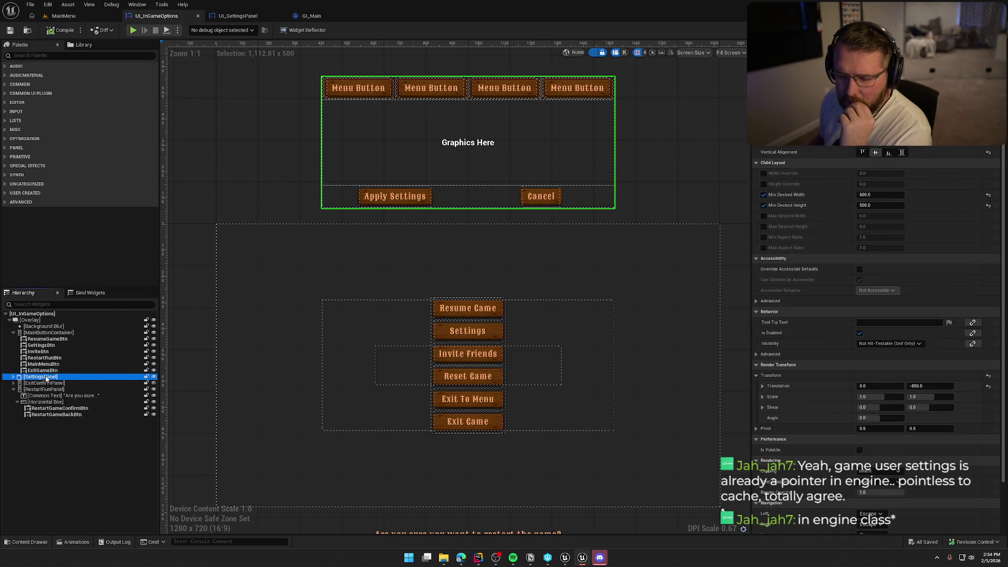
{"action": "left_click", "coordinate": [71, 59]}
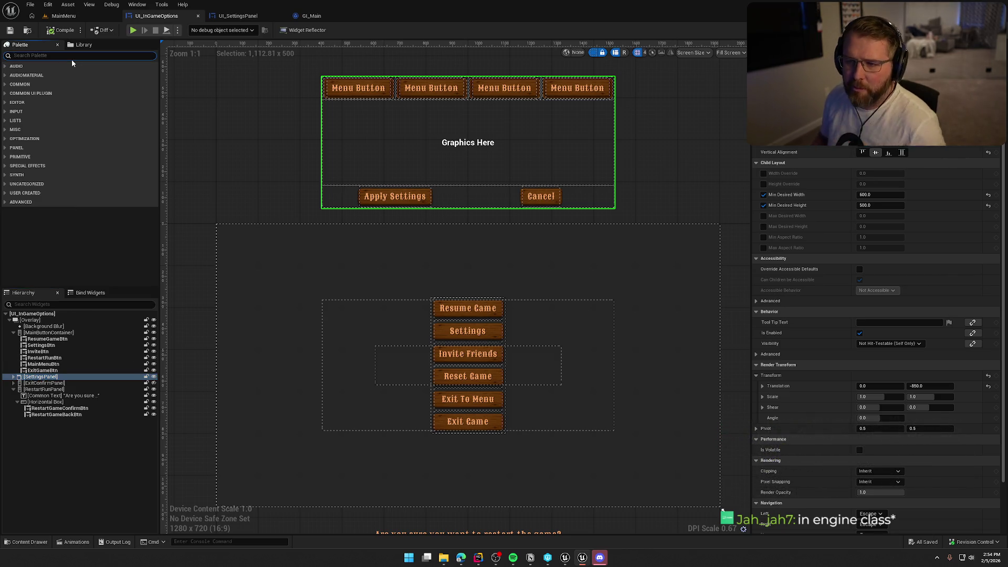
- Drag a UI Settings Panel widget from the Palette into the Overlay and collapse neighbouring branches
{"action": "type", "text": "ui se"}
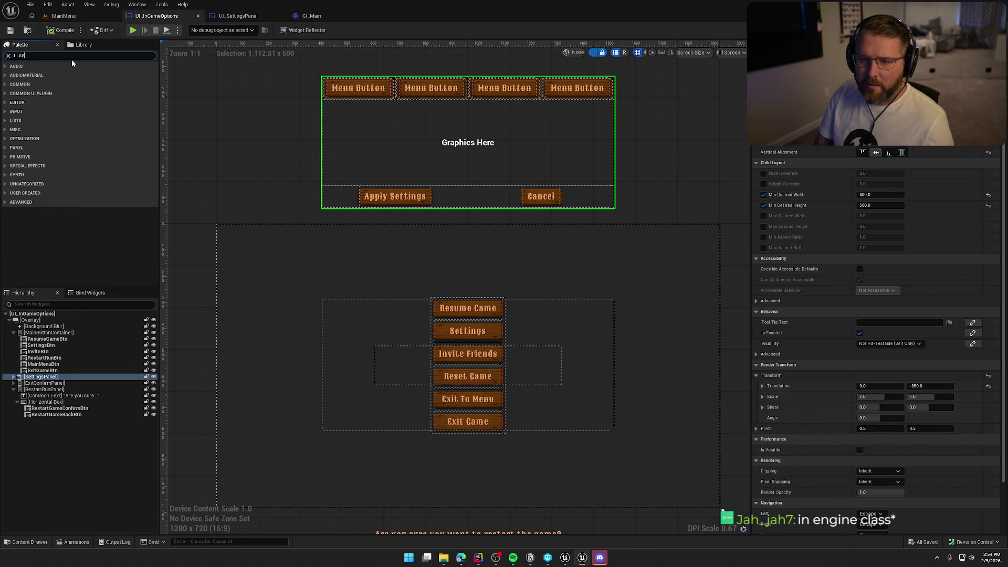
{"action": "type", "text": "ttings"}
{"action": "mouse_move", "coordinate": [105, 91]}
{"action": "left_mouse_down"}
{"action": "mouse_move", "coordinate": [133, 115]}
{"action": "mouse_move", "coordinate": [113, 331]}
{"action": "mouse_move", "coordinate": [100, 368]}
{"action": "mouse_move", "coordinate": [57, 376]}
{"action": "mouse_move", "coordinate": [37, 326]}
{"action": "left_mouse_up"}
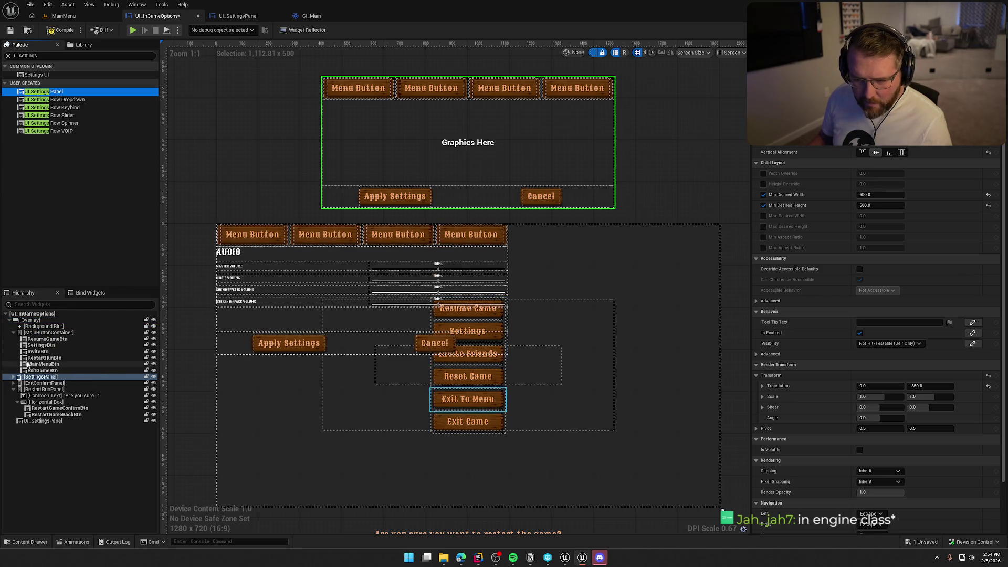
{"action": "left_click", "coordinate": [13, 332]}
{"action": "left_click", "coordinate": [13, 351]}
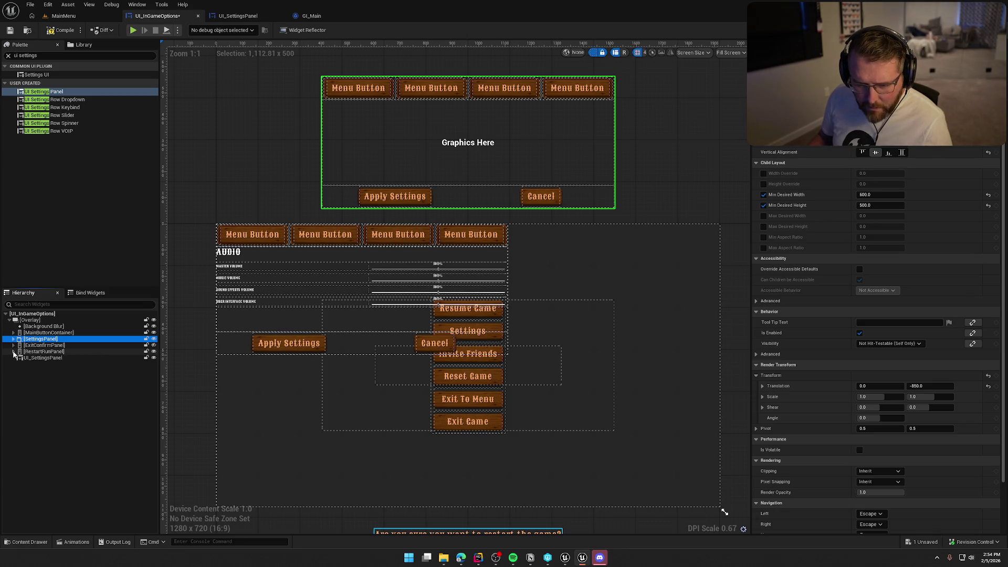
- Try renaming the new widget to SettingsPanel, then cancel to keep the name UI_SettingsPanel
{"action": "left_click", "coordinate": [41, 338]}
{"action": "left_click", "coordinate": [45, 358]}
{"action": "key", "text": "F2"}
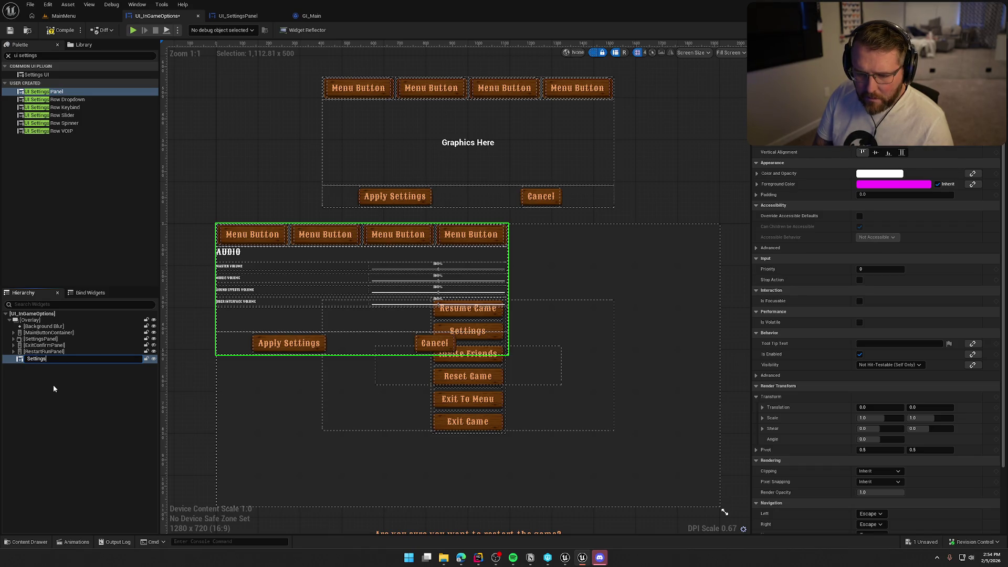
{"action": "type", "text": "Panel"}
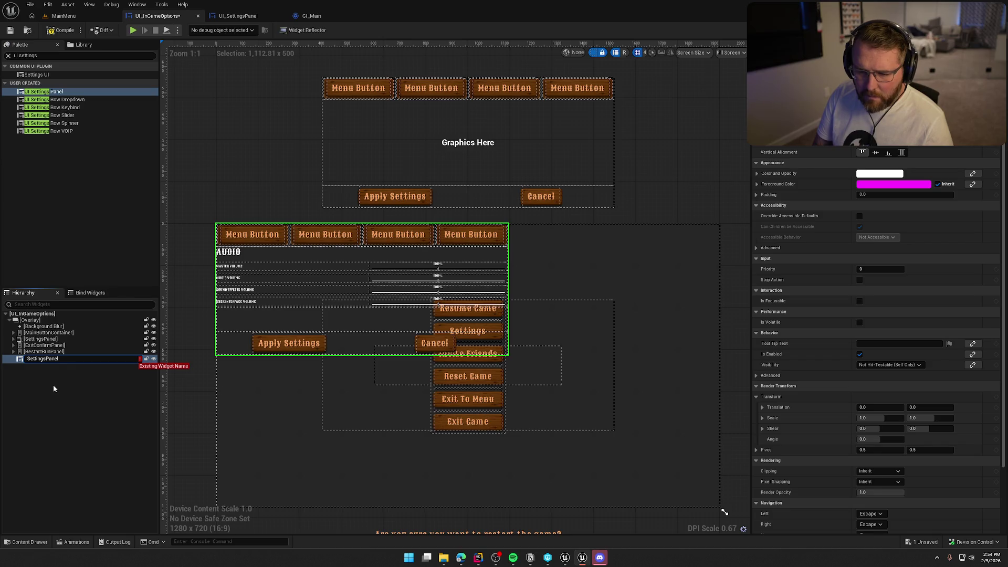
{"action": "key", "text": "BackSpace"}
{"action": "key", "text": "BackSpace"}
{"action": "type", "text": "UI_"}
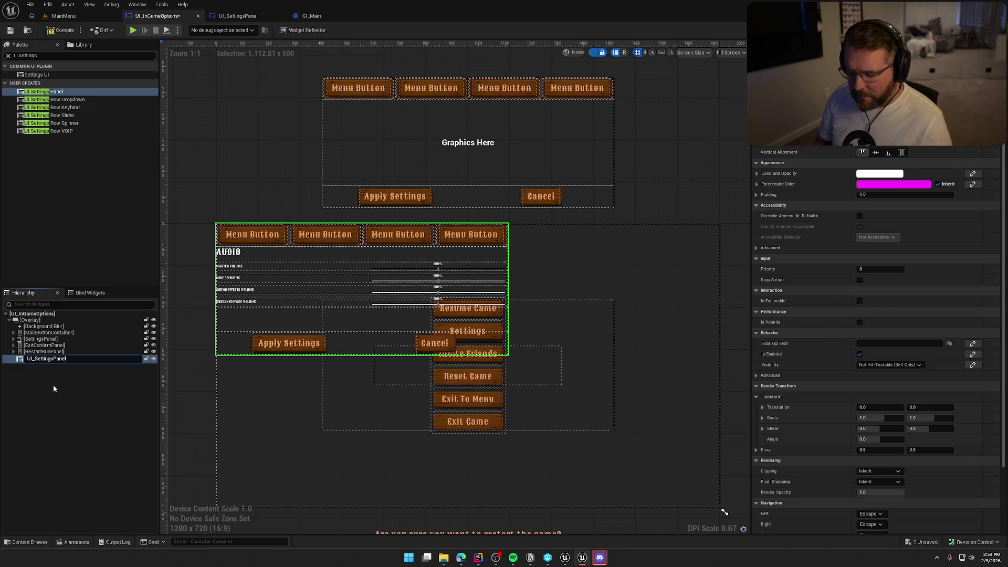
{"action": "key", "text": "Escape"}
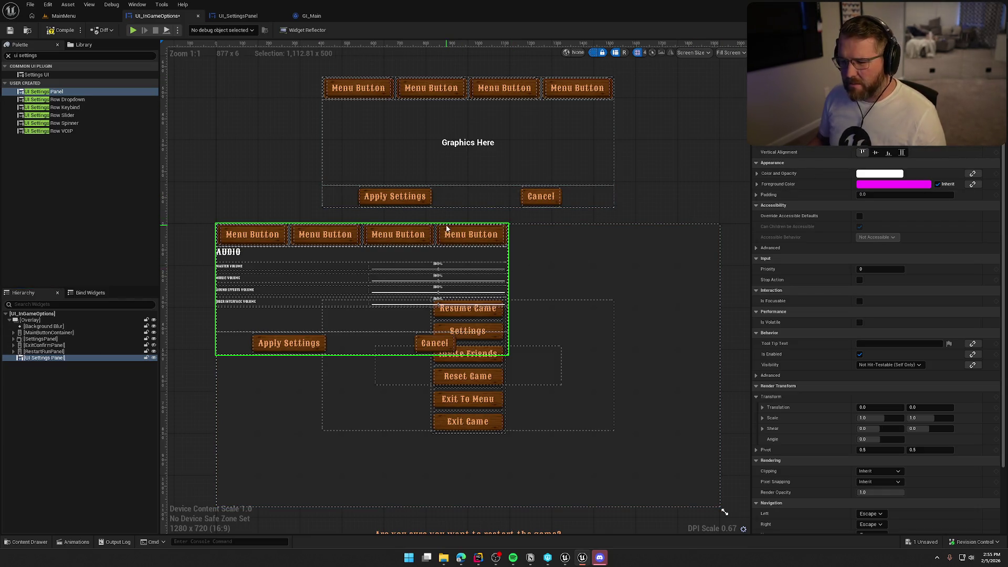
- Compile UI_InGameOptions and set the UI Settings Panel's Vertical Alignment to Center
{"action": "left_click", "coordinate": [62, 30]}
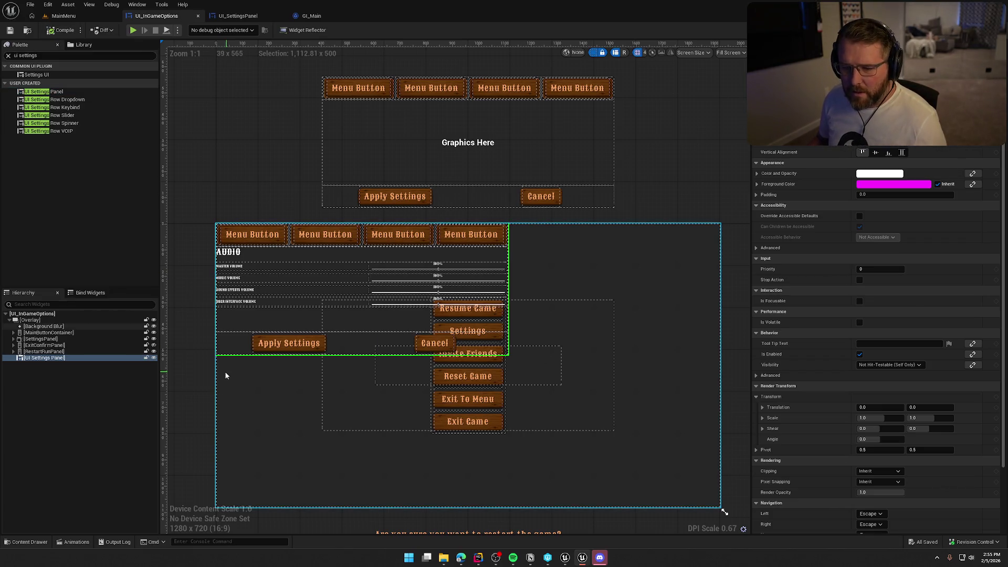
{"action": "left_click", "coordinate": [40, 339]}
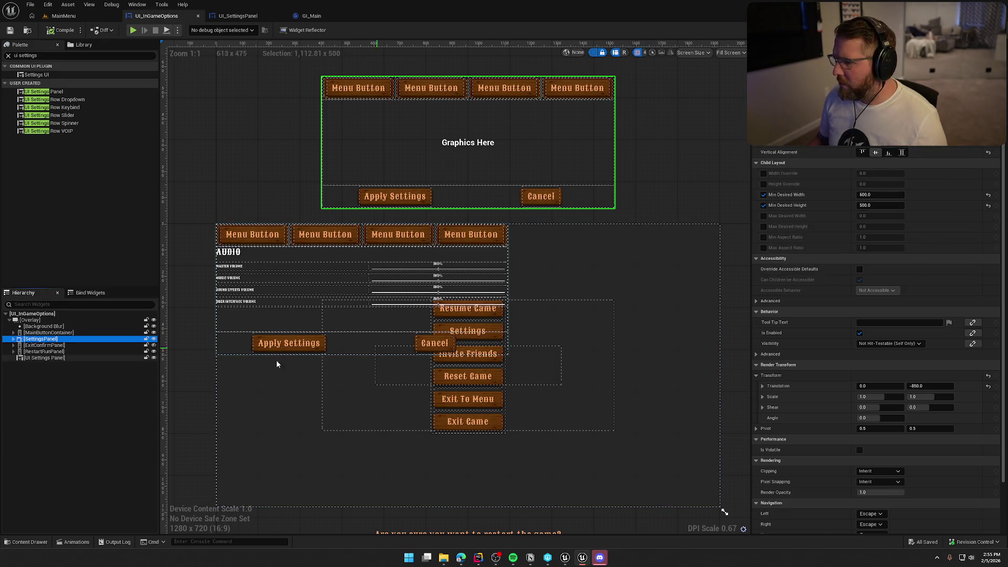
{"action": "left_click", "coordinate": [42, 358]}
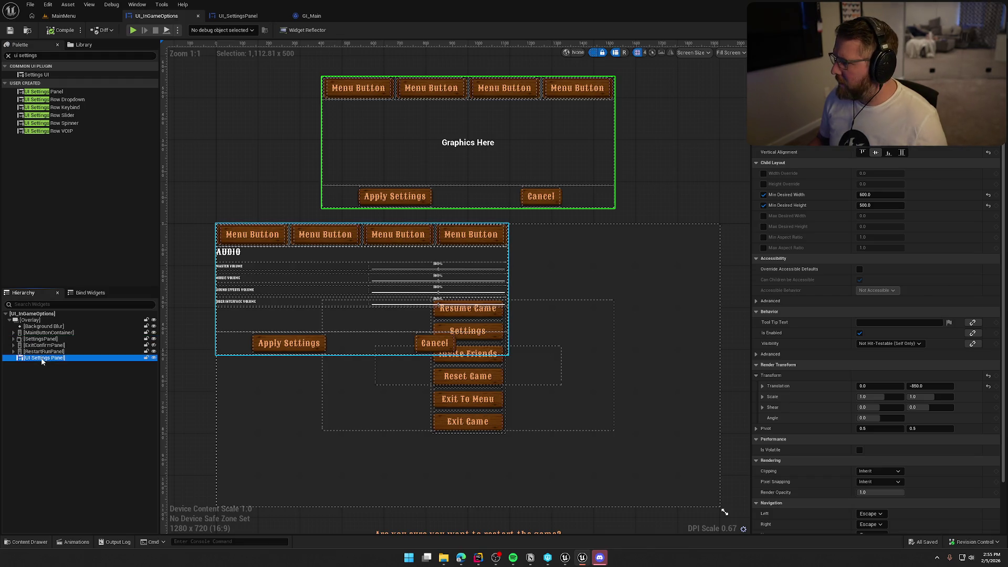
{"action": "left_click", "coordinate": [876, 152]}
{"action": "left_click", "coordinate": [875, 153]}
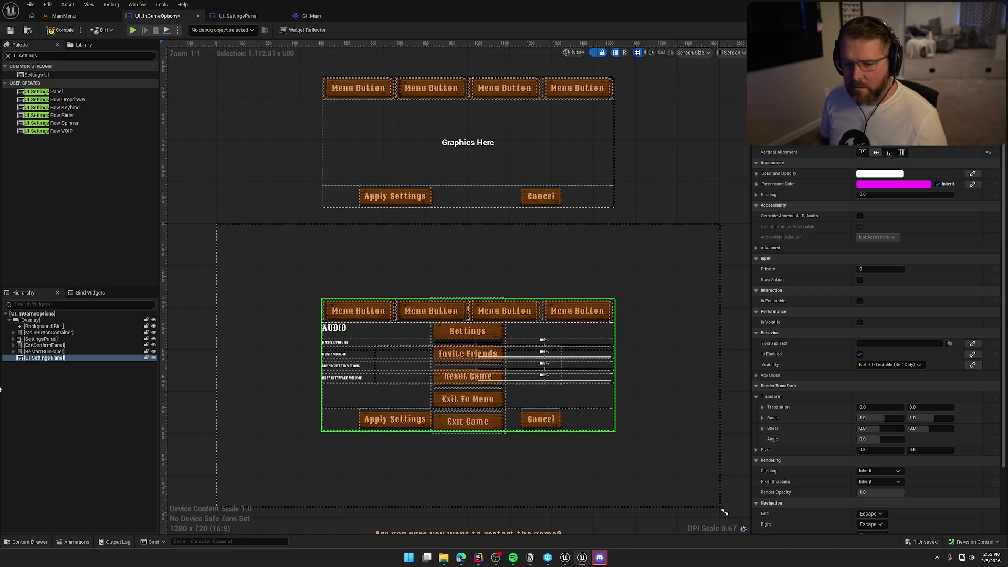
- Set the UI Settings Panel's Render Transform Translation Y to 1500 and locate it on the canvas
{"action": "left_click", "coordinate": [52, 340]}
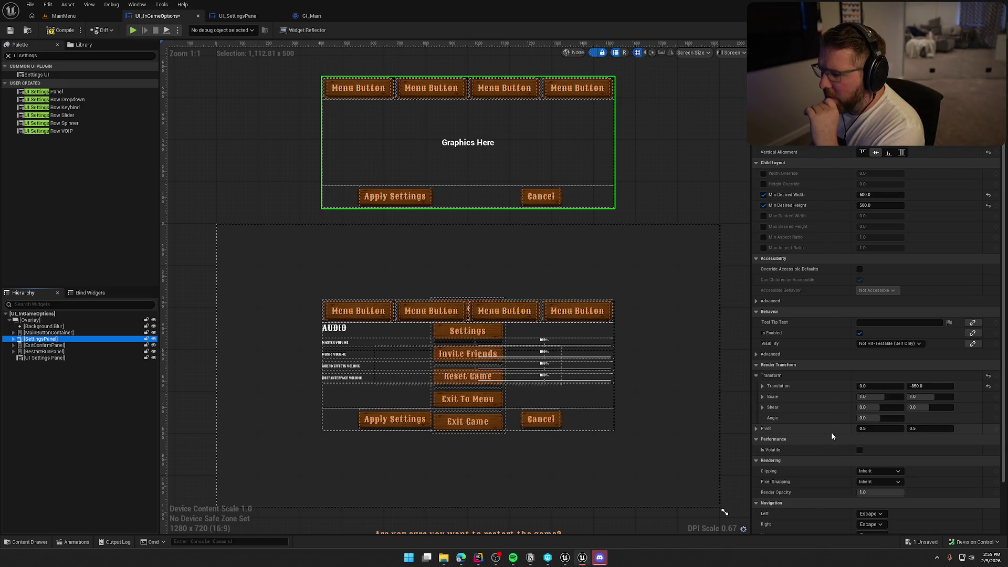
{"action": "left_click", "coordinate": [58, 357]}
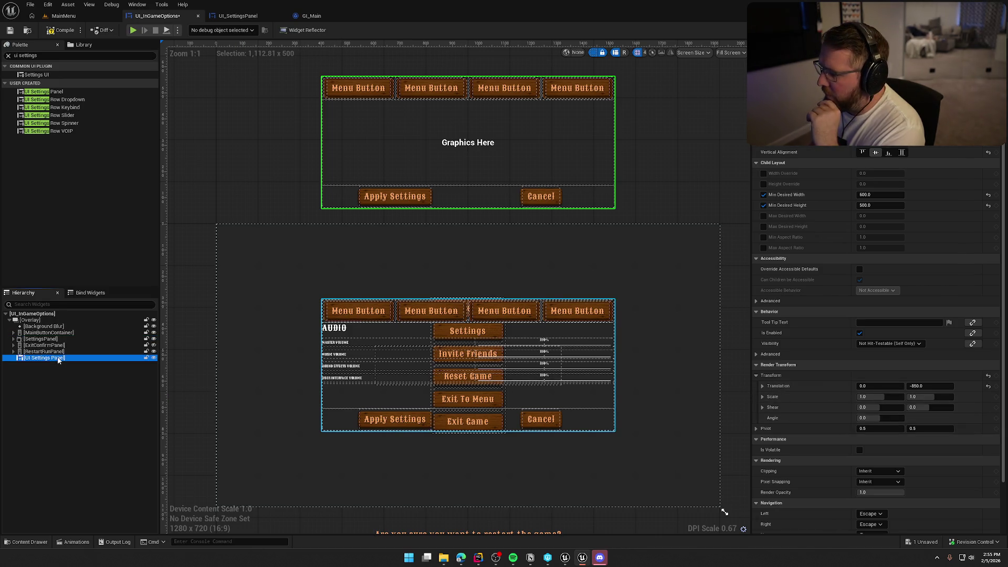
{"action": "left_click", "coordinate": [924, 407]}
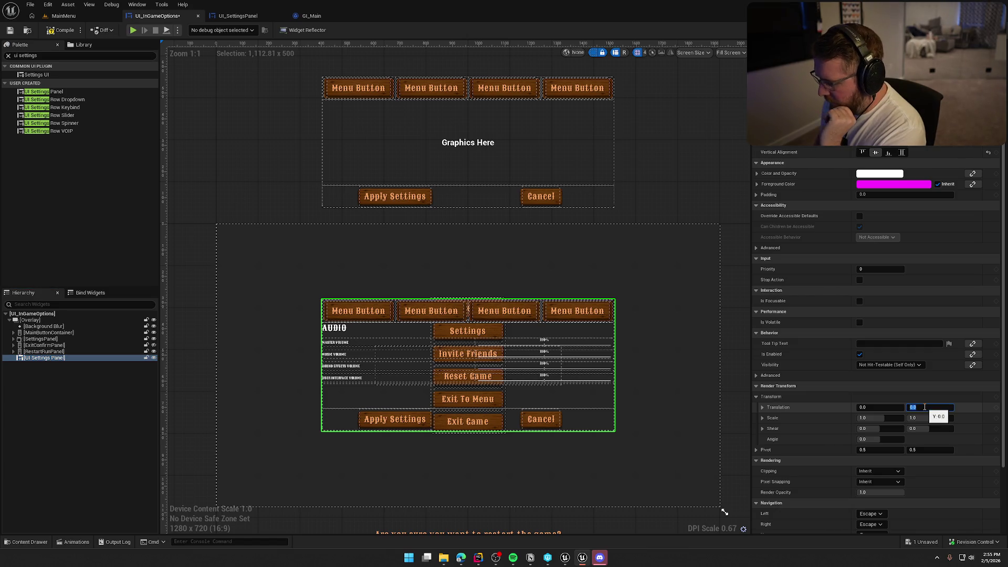
{"action": "type", "text": "00"}
{"action": "key", "text": "Return"}
{"action": "scroll", "coordinate": [563, 289], "scroll_direction": "down", "scroll_amount": 3}
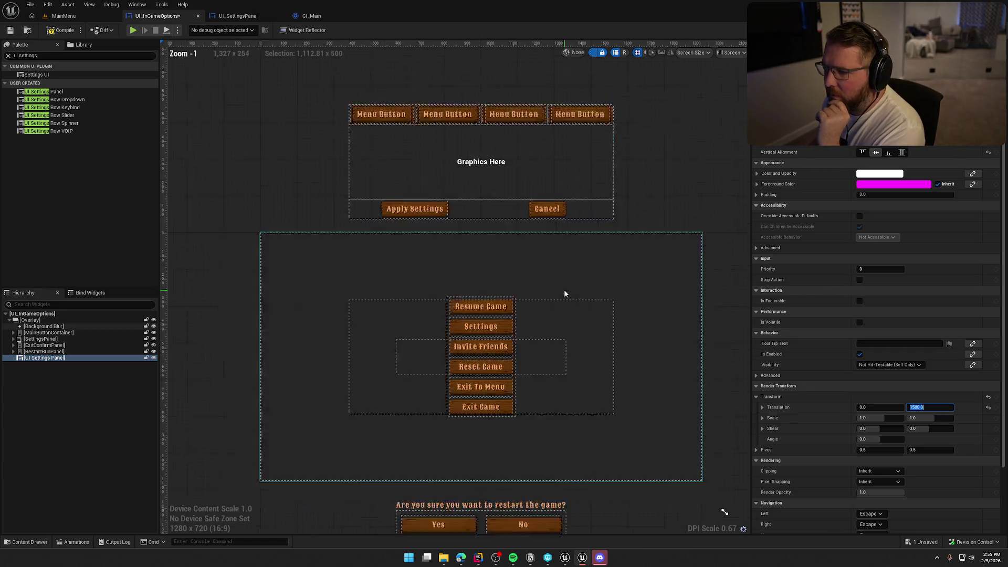
{"action": "scroll", "coordinate": [551, 320], "scroll_direction": "down", "scroll_amount": 3}
{"action": "scroll", "coordinate": [587, 335], "scroll_direction": "up", "scroll_amount": 2}
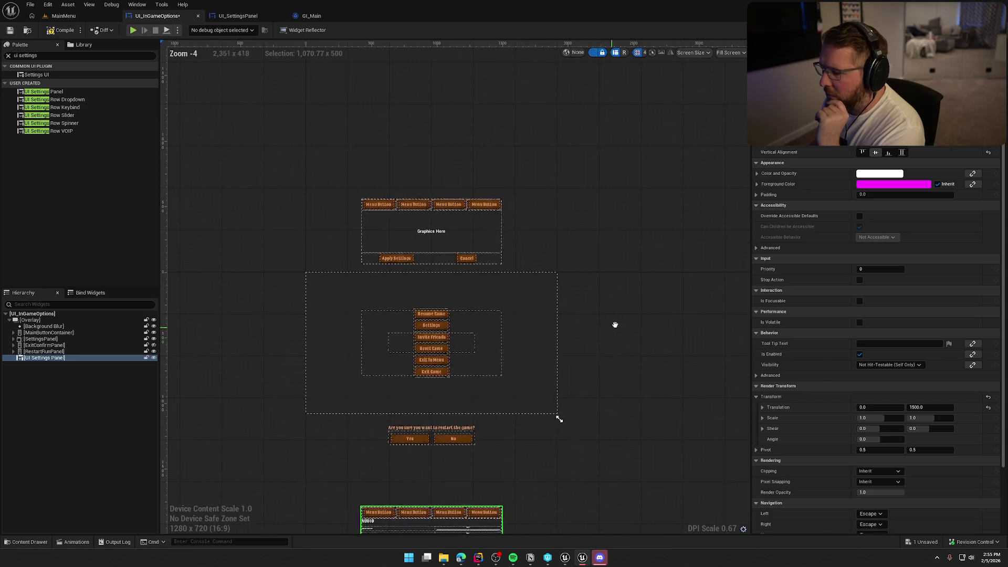
{"action": "left_click_drag", "start_coordinate": [613, 324], "coordinate": [634, 266]}
{"action": "left_click_drag", "start_coordinate": [588, 320], "coordinate": [597, 303]}
{"action": "scroll", "coordinate": [597, 303], "scroll_direction": "up", "scroll_amount": 1}
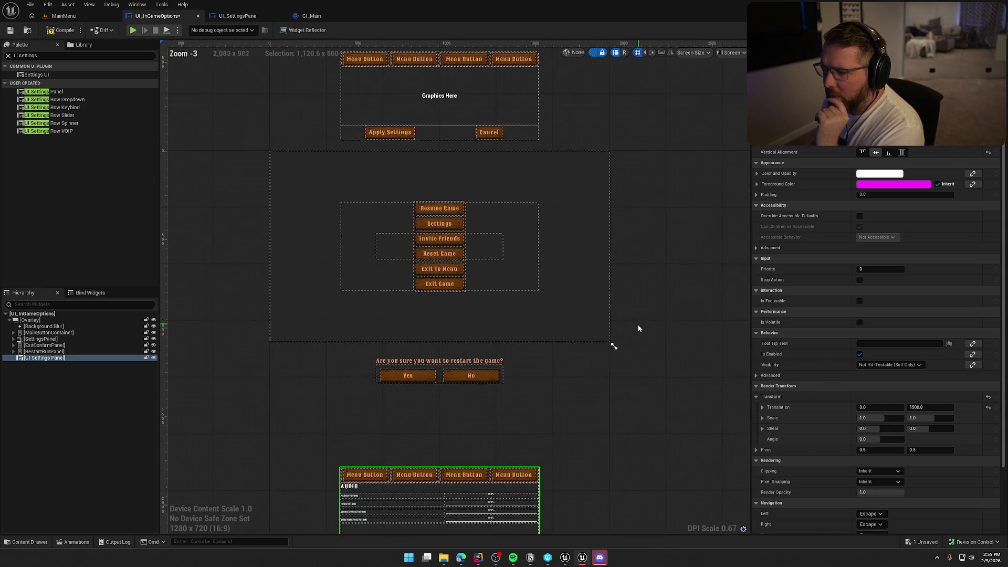
{"action": "scroll", "coordinate": [636, 326], "scroll_direction": "down", "scroll_amount": 1}
- Change the panel's Translation Y to -1500 to move it above the pause menu
{"action": "left_click", "coordinate": [39, 339]}
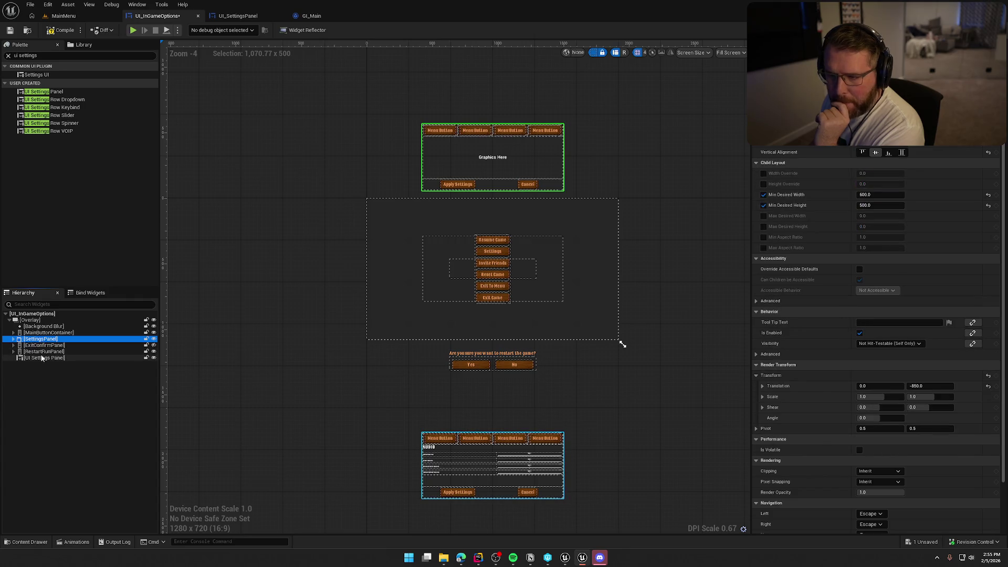
{"action": "left_click", "coordinate": [41, 358]}
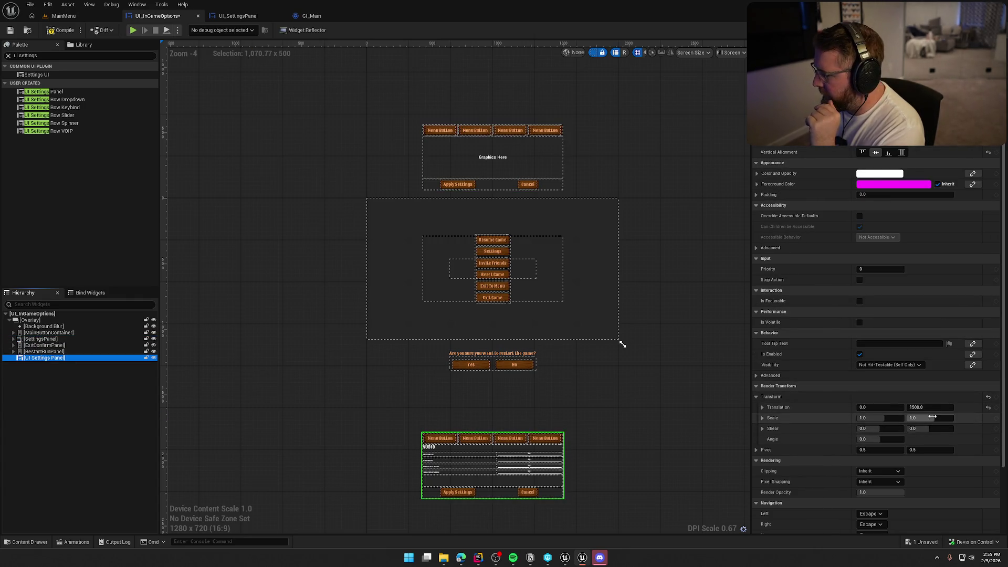
{"action": "left_click", "coordinate": [938, 407]}
{"action": "type", "text": "-"}
{"action": "key", "text": "Return"}
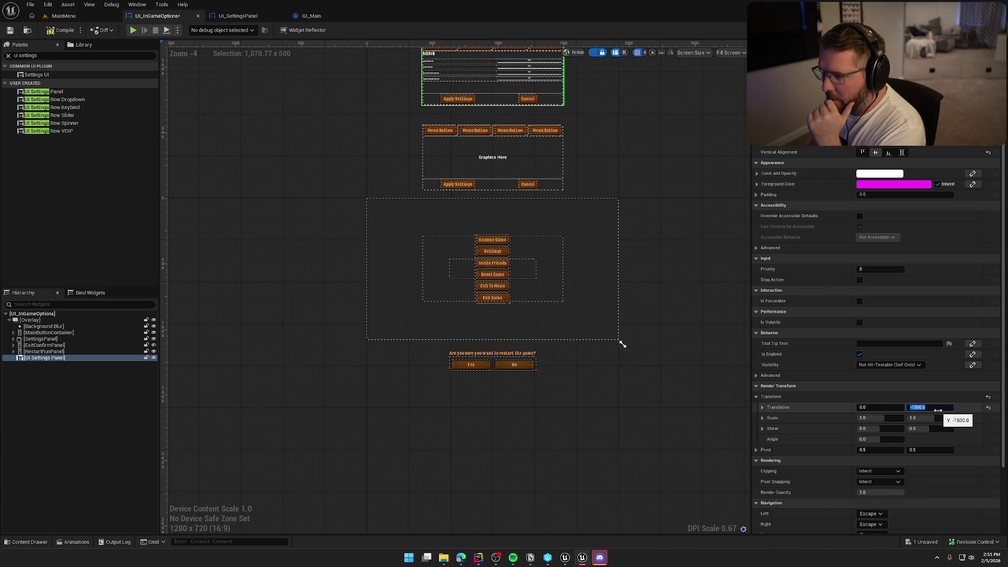
{"action": "scroll", "coordinate": [608, 447], "scroll_direction": "up", "scroll_amount": 1}
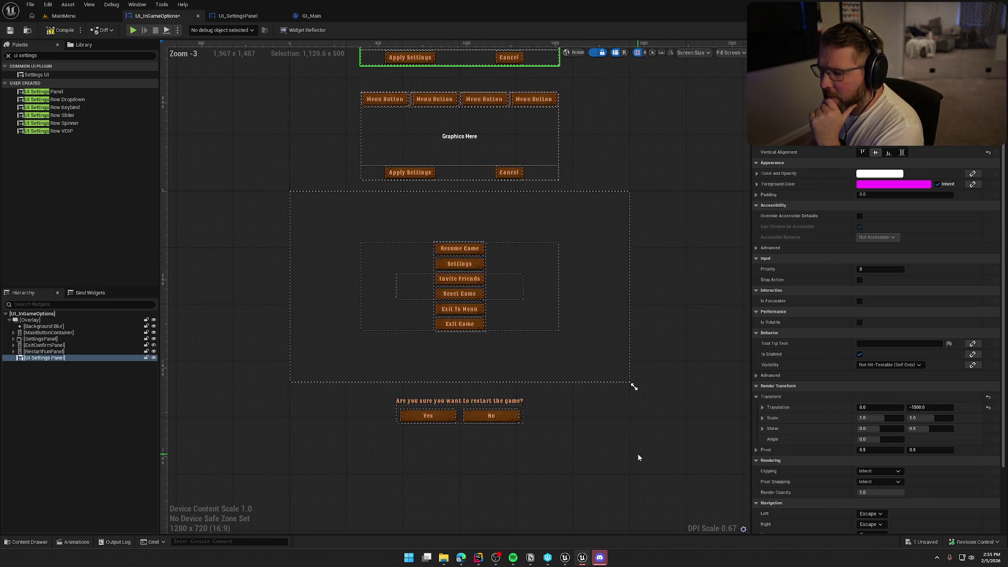
- Delete the added UI Settings Panel widget from under SettingsPanel in the Hierarchy
{"action": "left_click", "coordinate": [40, 338]}
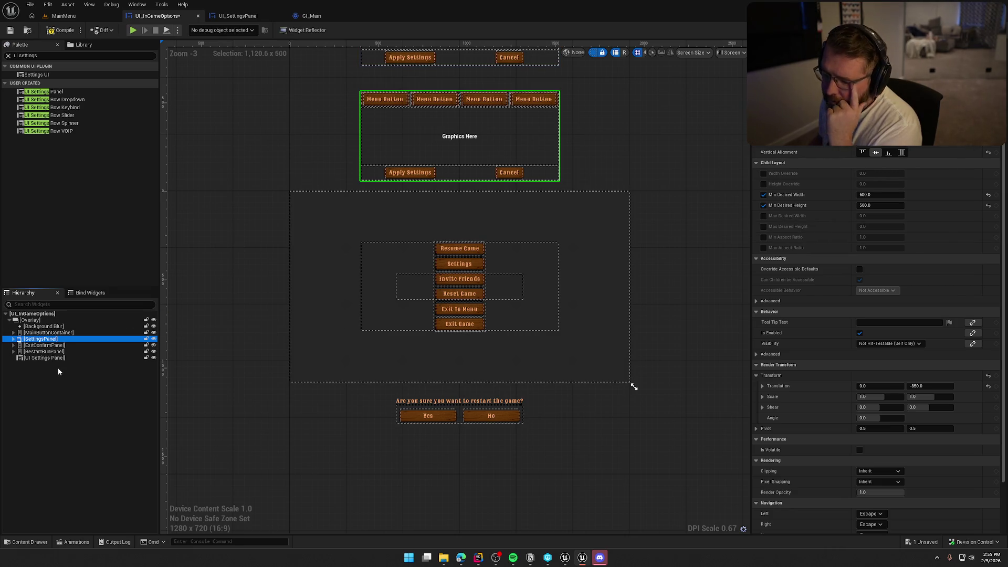
{"action": "left_click", "coordinate": [13, 339]}
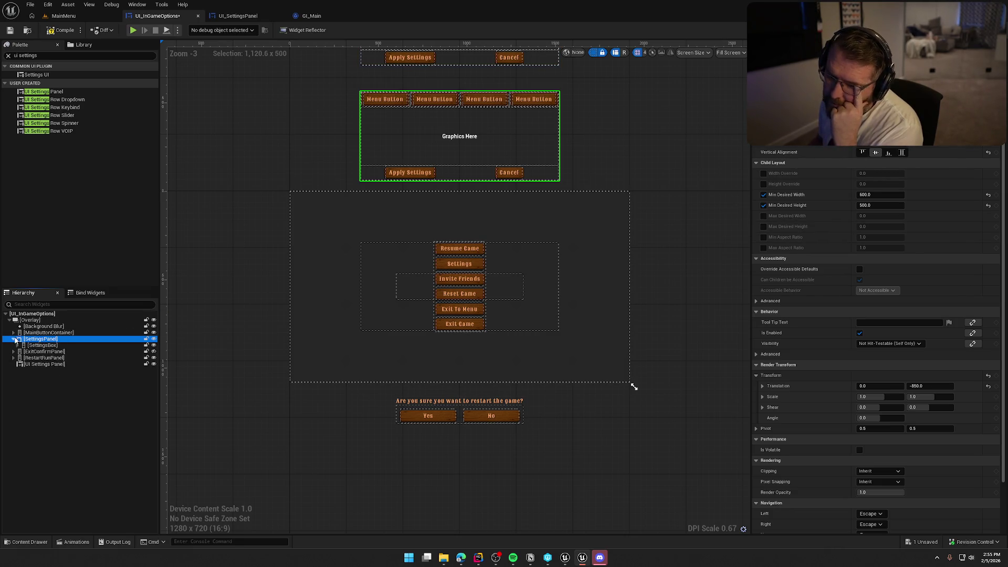
{"action": "left_click", "coordinate": [38, 366]}
{"action": "key", "text": "Delete"}
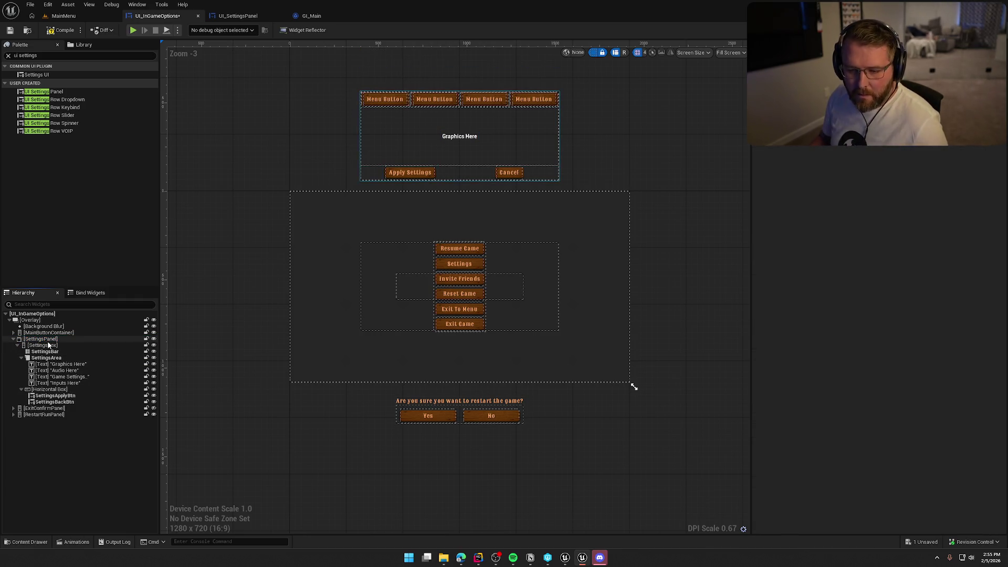
- Inspect the SettingsBox container and the SettingsBar list's properties
{"action": "left_click", "coordinate": [33, 346]}
{"action": "left_click", "coordinate": [17, 346]}
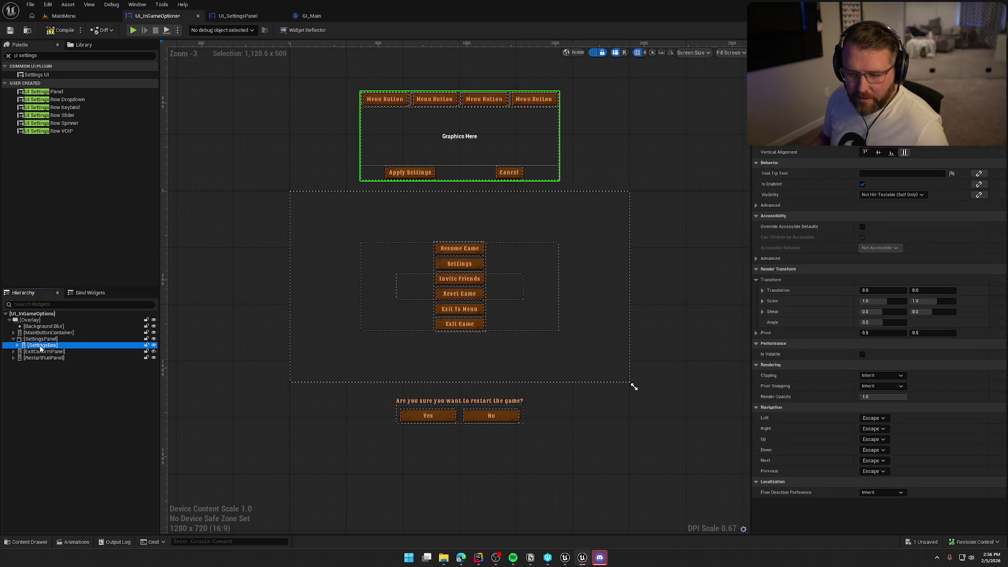
{"action": "left_click_drag", "start_coordinate": [453, 134], "coordinate": [441, 196]}
{"action": "scroll", "coordinate": [441, 196], "scroll_direction": "up", "scroll_amount": 2}
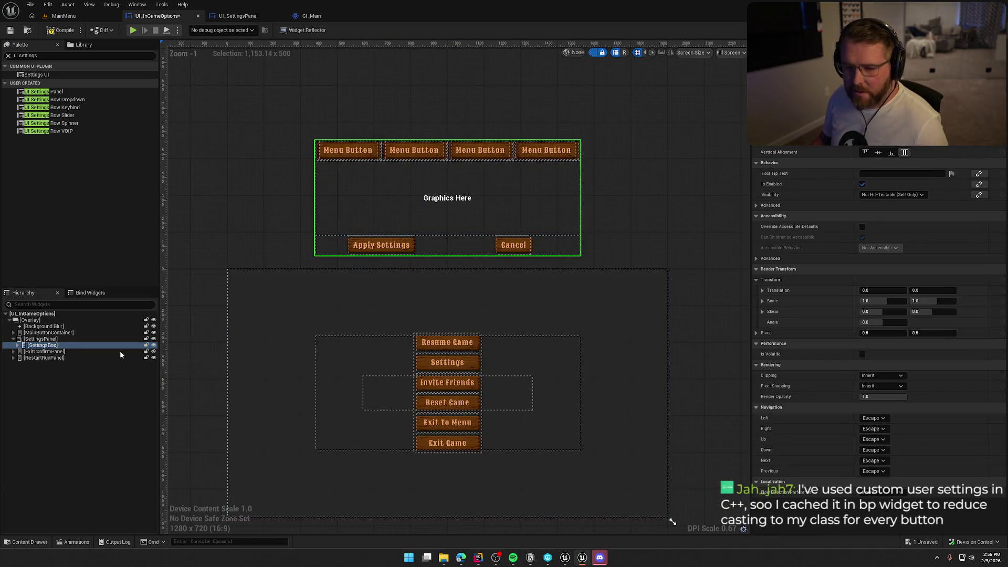
{"action": "left_click", "coordinate": [18, 346]}
{"action": "left_click", "coordinate": [18, 346]}
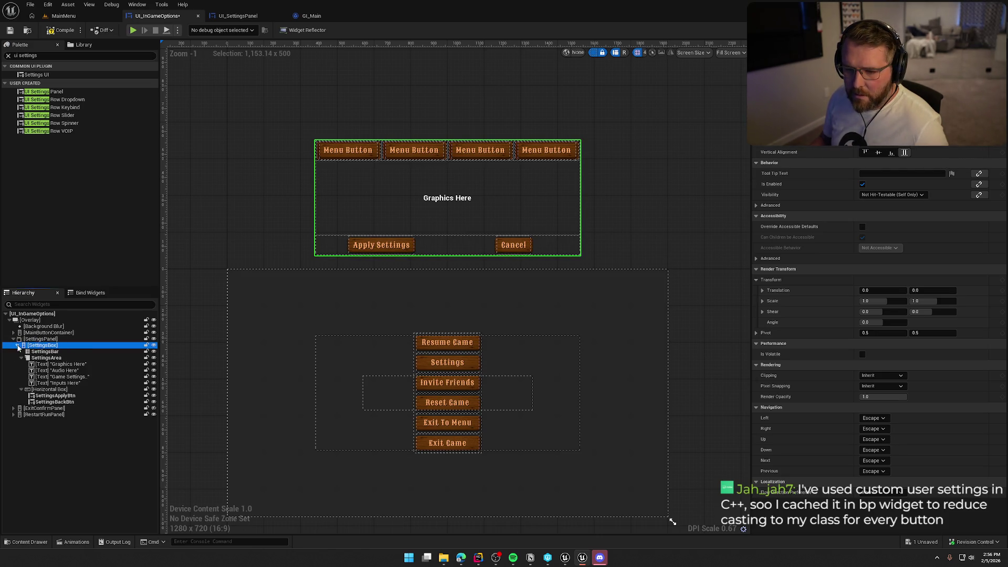
{"action": "left_click", "coordinate": [17, 345]}
{"action": "left_click", "coordinate": [45, 351]}
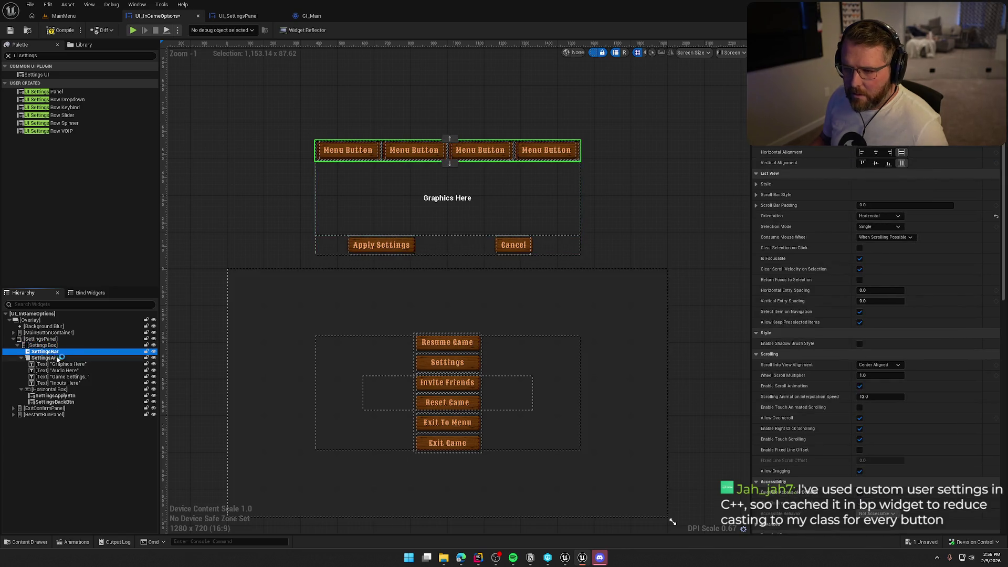
{"action": "scroll", "coordinate": [973, 393], "scroll_direction": "down", "scroll_amount": 3}
{"action": "scroll", "coordinate": [972, 393], "scroll_direction": "down", "scroll_amount": 10}
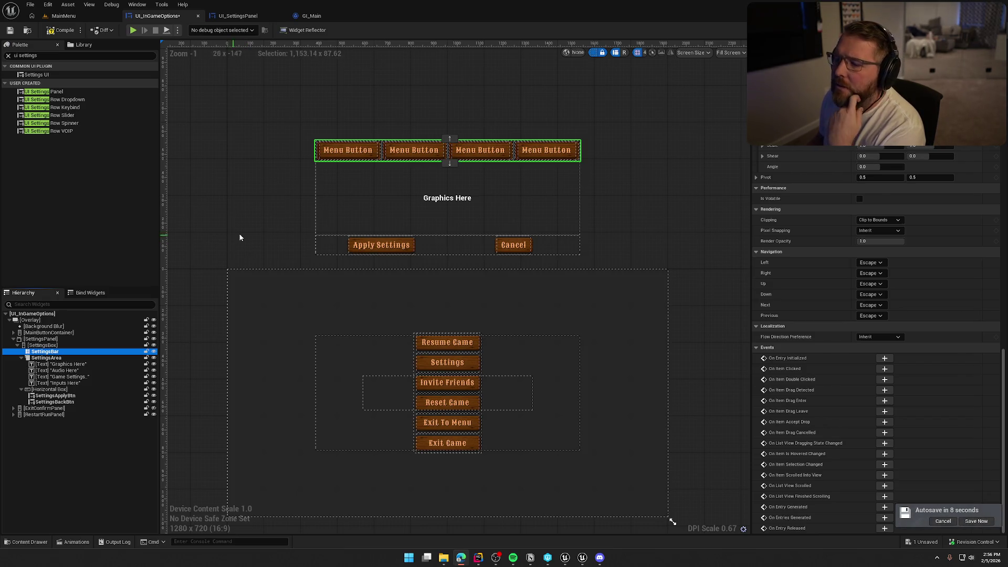
- Open UI_SettingsPanel's event graph, then switch to Rider for DeviceSettings
{"action": "left_click", "coordinate": [232, 16]}
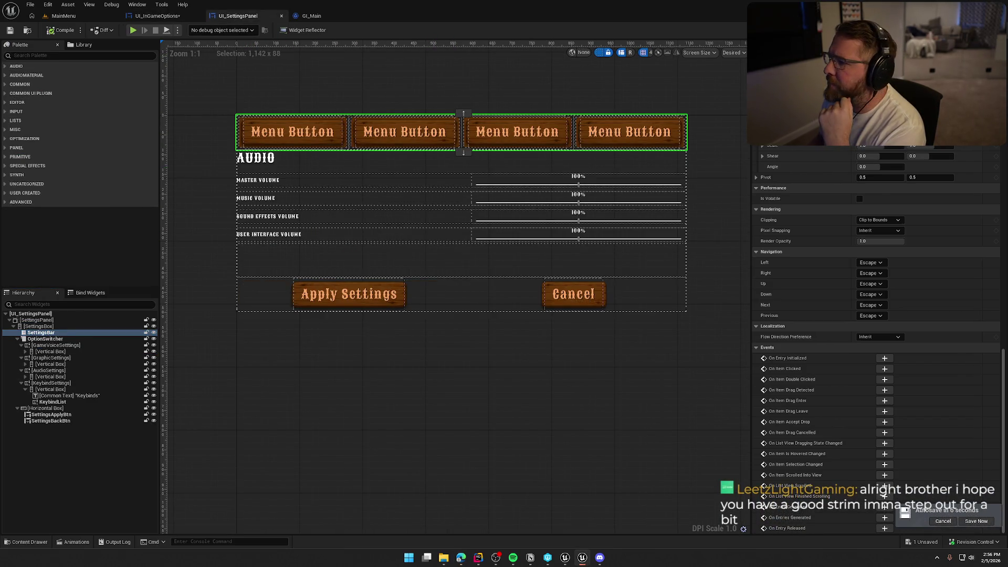
{"action": "left_click", "coordinate": [987, 30]}
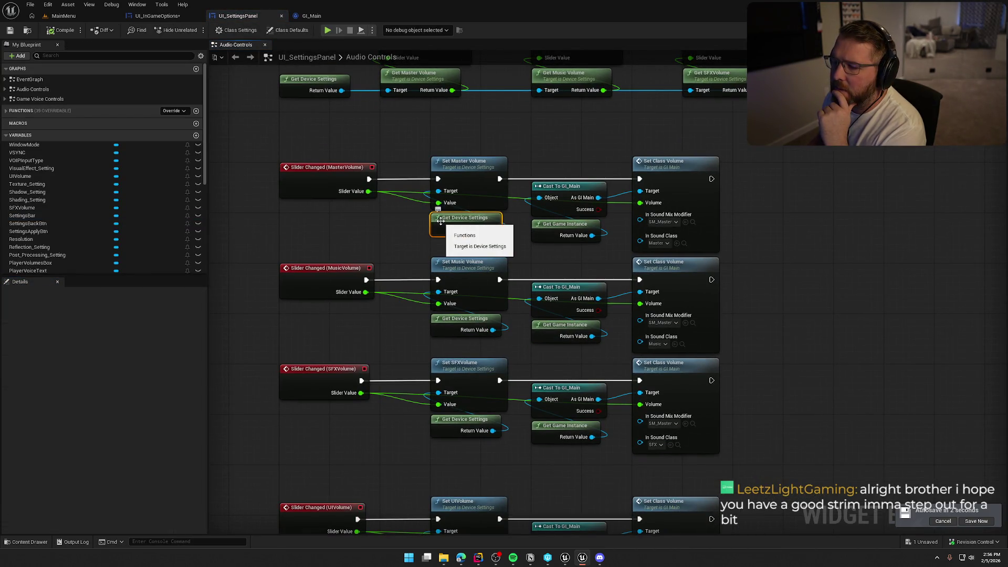
{"action": "key", "text": "alt+Tab"}
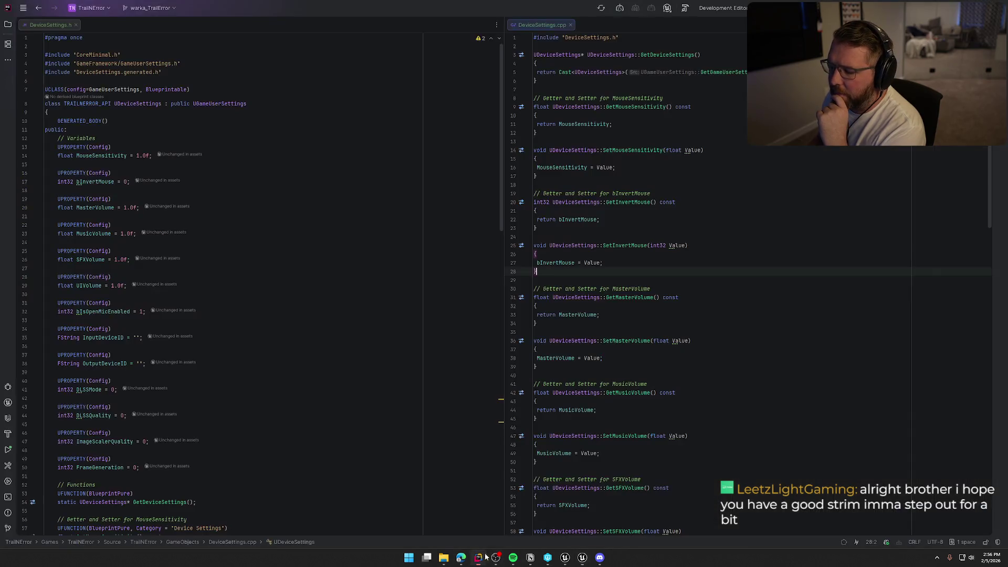
- Review the GetDeviceSettings definition in DeviceSettings.cpp, then return to the UI_SettingsPanel graph
{"action": "scroll", "coordinate": [215, 319], "scroll_direction": "down", "scroll_amount": 10}
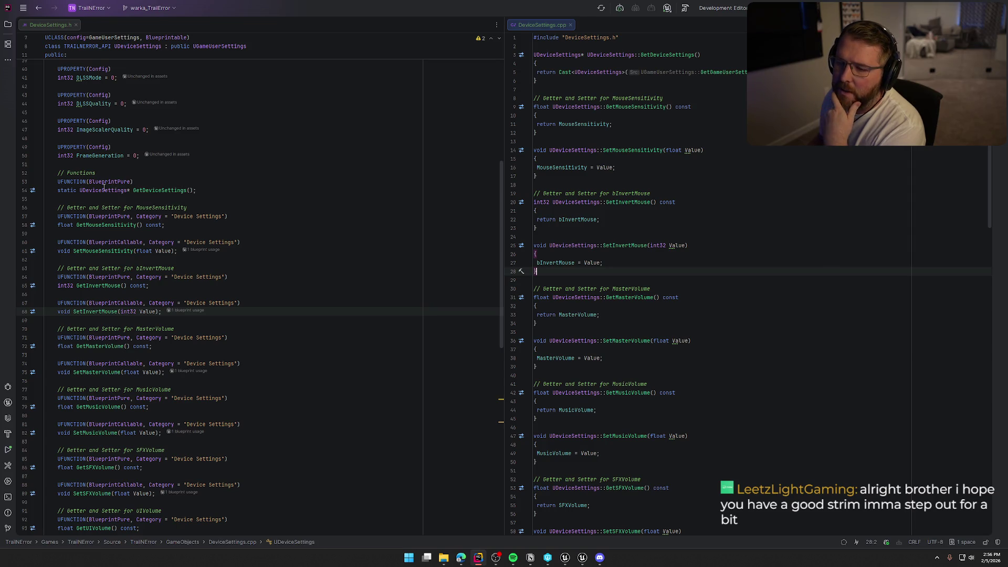
{"action": "left_click", "coordinate": [149, 192], "text": "ctrl"}
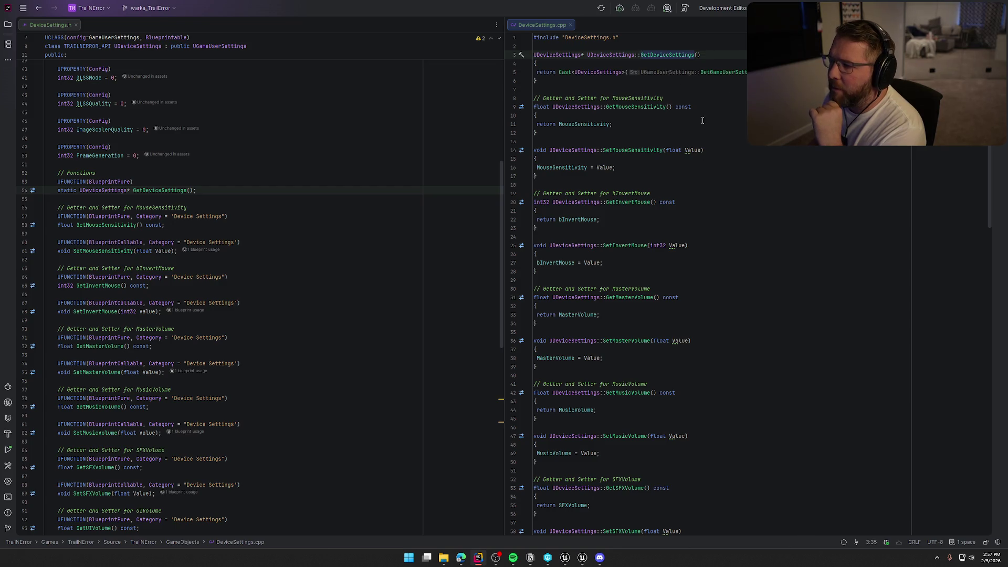
{"action": "scroll", "coordinate": [756, 322], "scroll_direction": "down", "scroll_amount": 5}
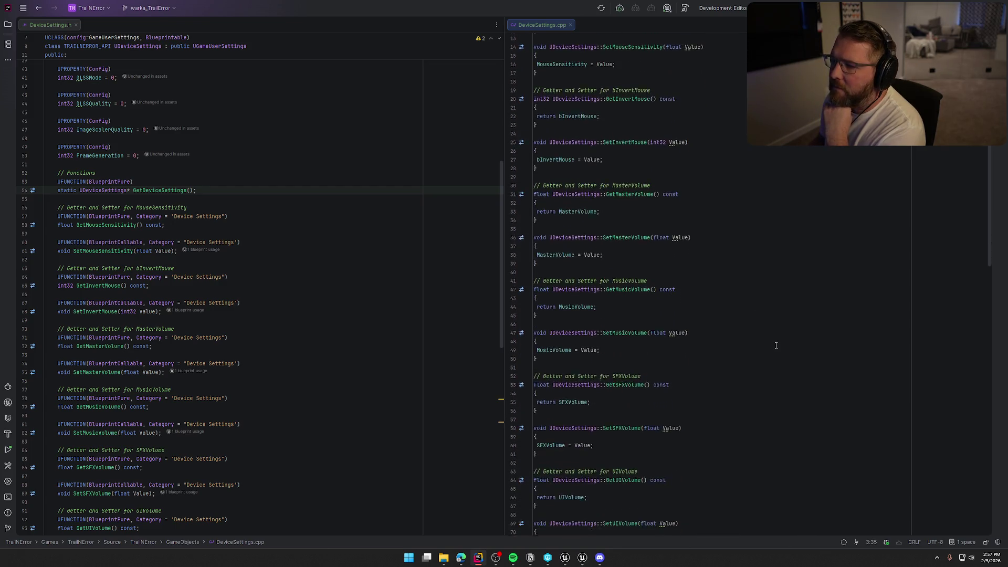
{"action": "left_click", "coordinate": [582, 557]}
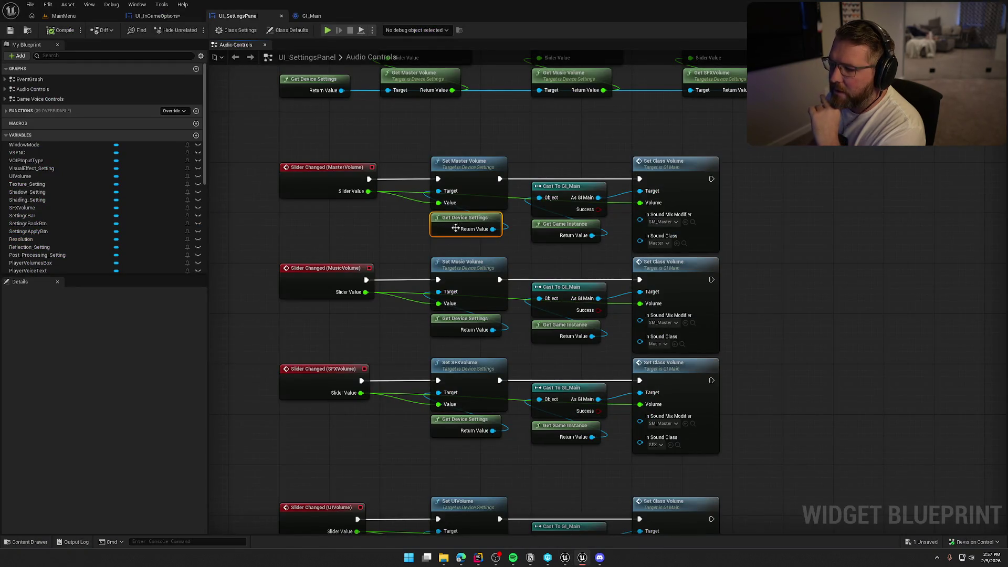
{"action": "left_click_drag", "start_coordinate": [860, 279], "coordinate": [842, 356]}
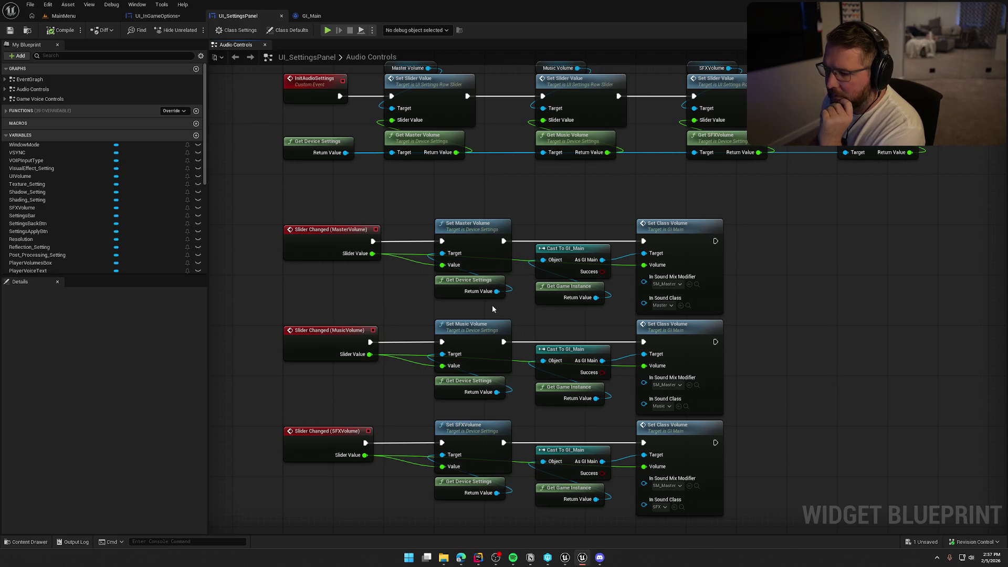
{"action": "left_click_drag", "start_coordinate": [330, 318], "coordinate": [387, 330]}
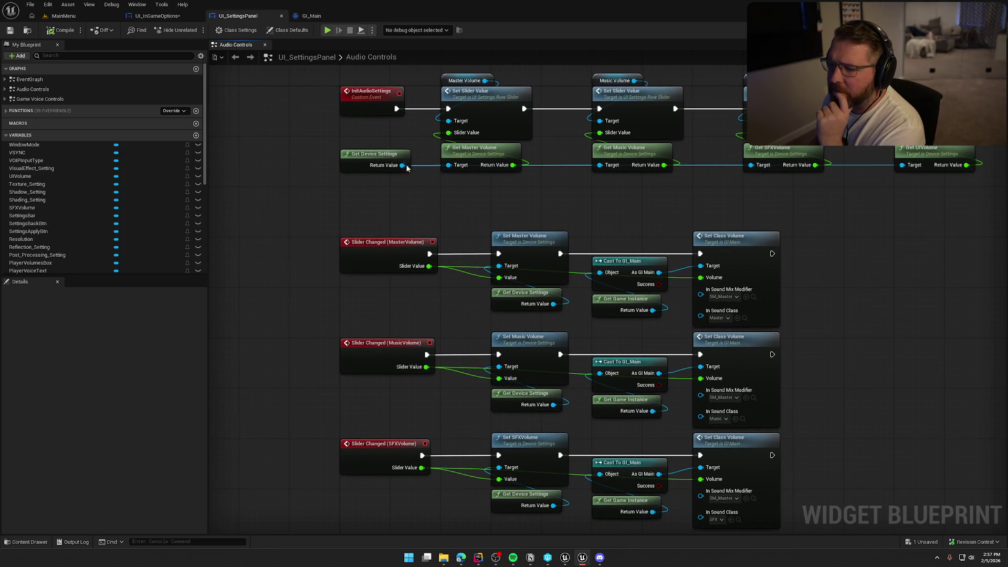
{"action": "left_click_drag", "start_coordinate": [402, 165], "coordinate": [422, 183]}
{"action": "left_click", "coordinate": [372, 204]}
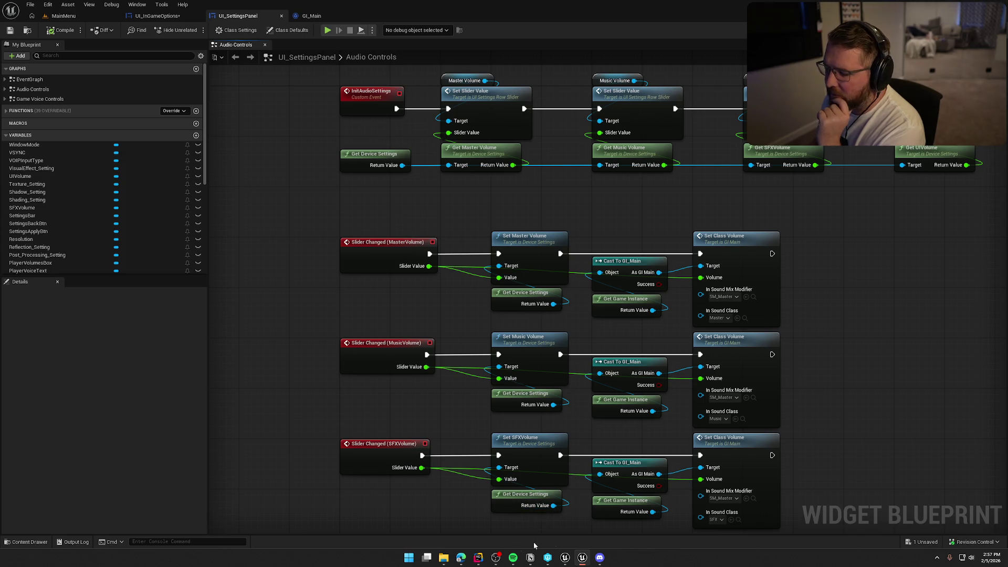
- In UI_InGameOptions' designer, select SettingsBox through SettingsBackBtn for deletion, then cancel to keep them
{"action": "left_click", "coordinate": [158, 16]}
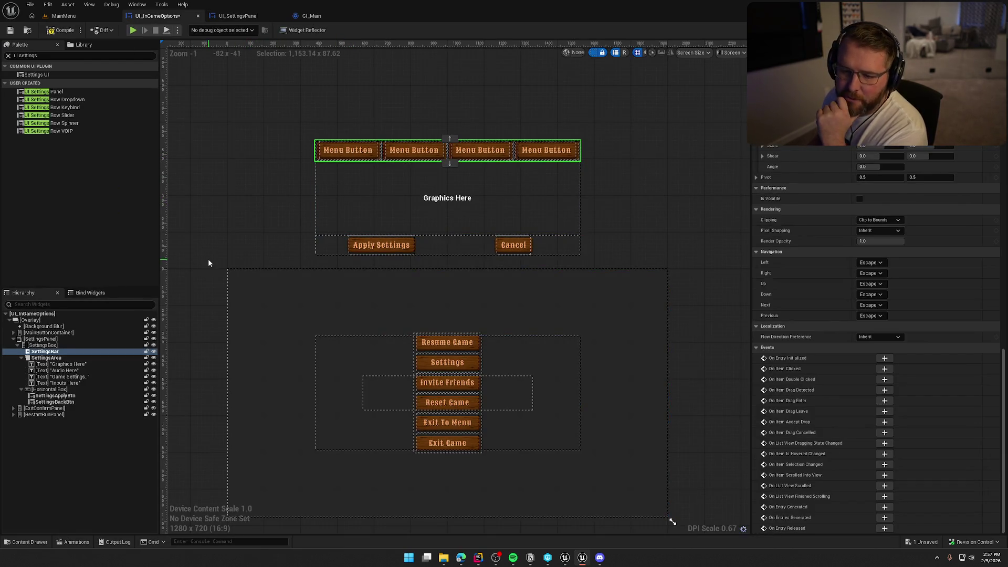
{"action": "left_click", "coordinate": [41, 345]}
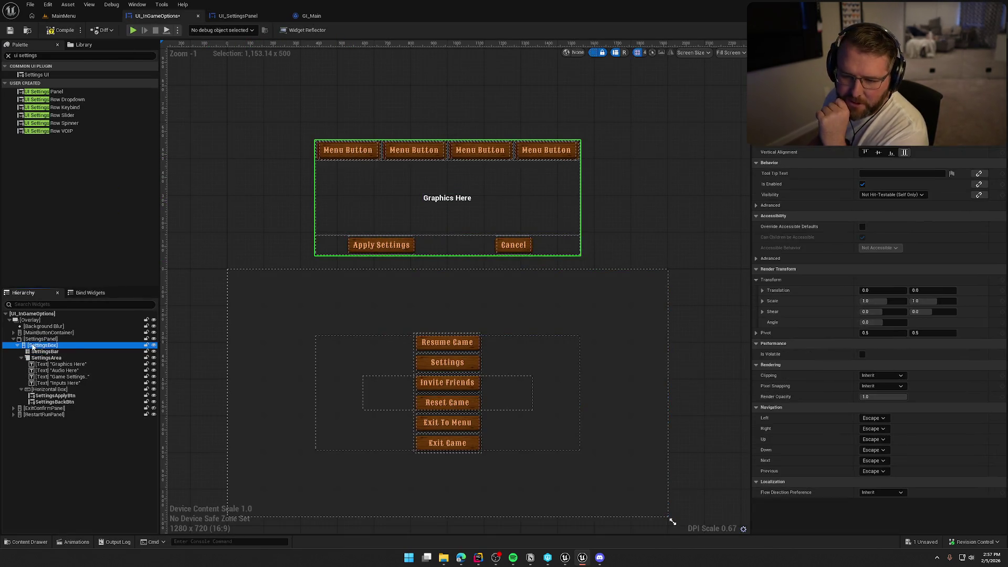
{"action": "key", "text": "Up"}
{"action": "left_click", "coordinate": [42, 346]}
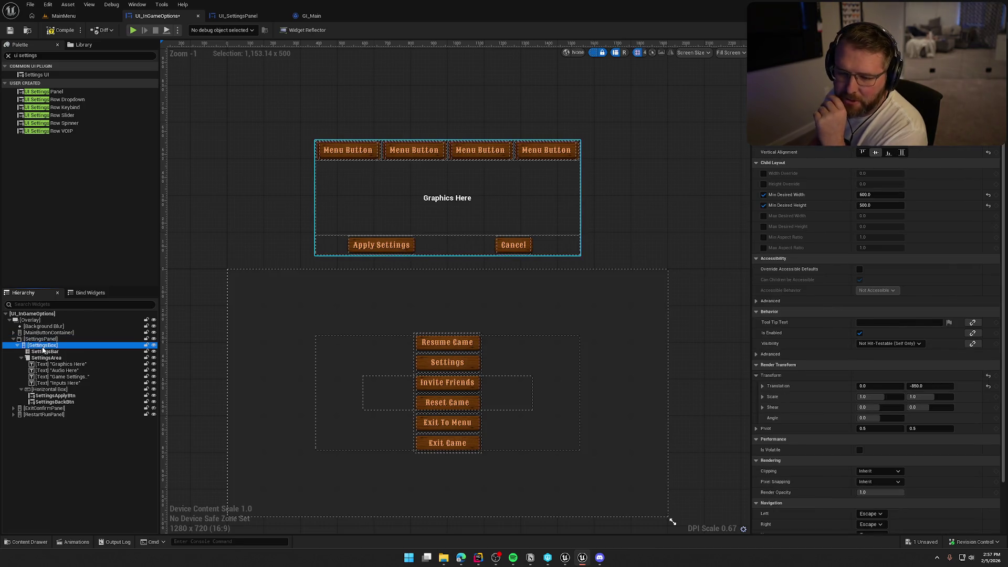
{"action": "left_click", "coordinate": [56, 401], "text": "shift"}
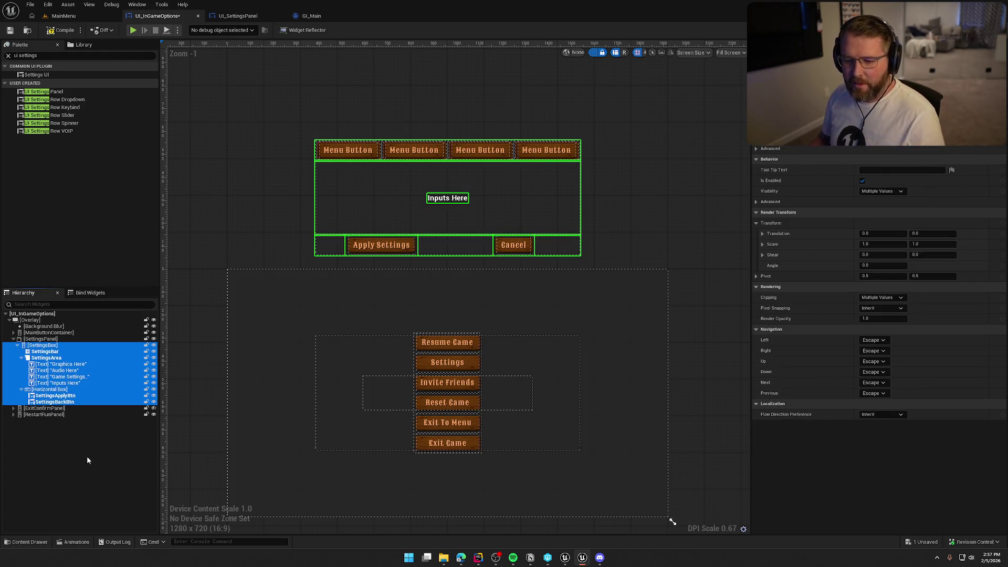
{"action": "key", "text": "Delete"}
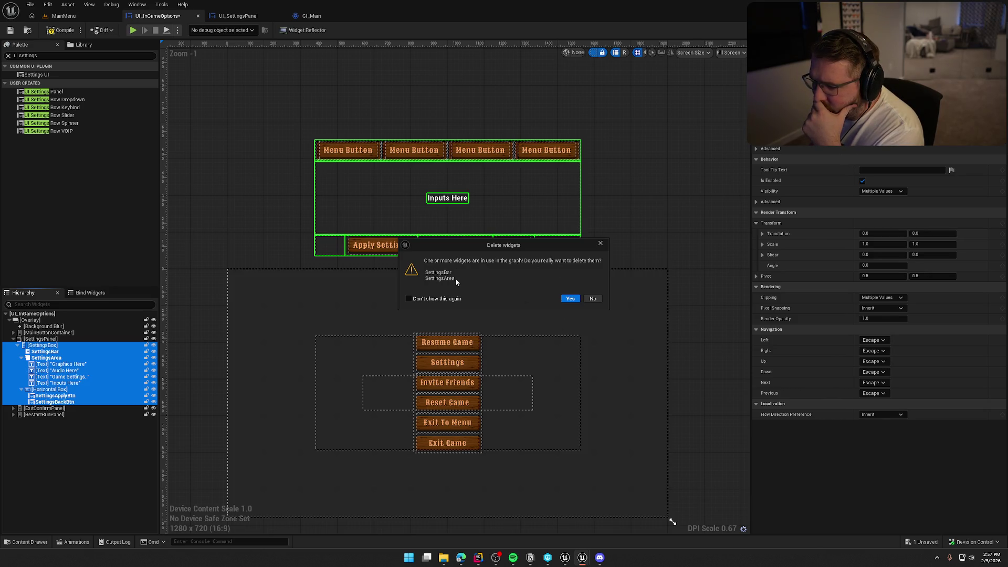
{"action": "left_click", "coordinate": [593, 298]}
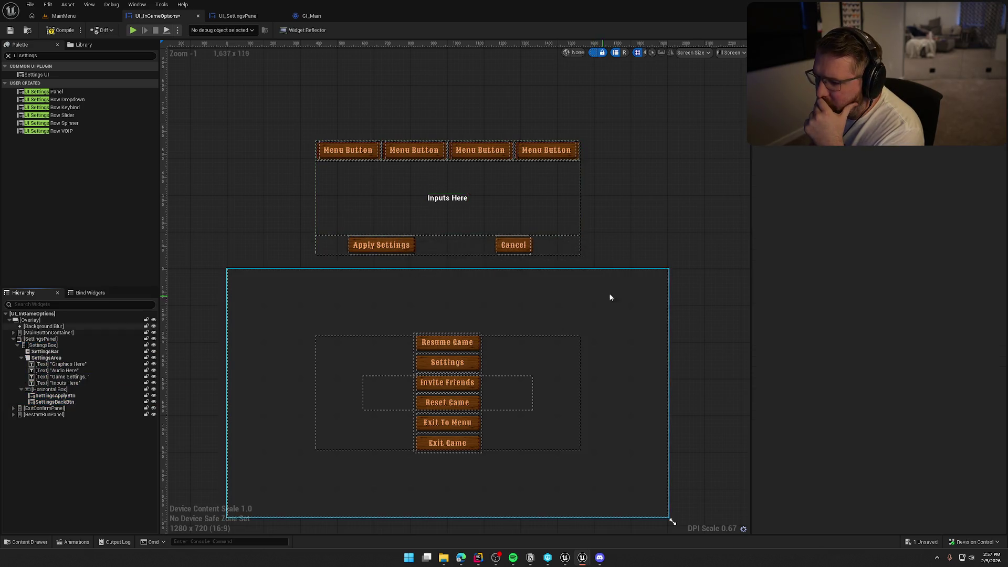
- Inspect the SettingsBar list view's properties, then view the Event Graph
{"action": "left_click", "coordinate": [68, 353]}
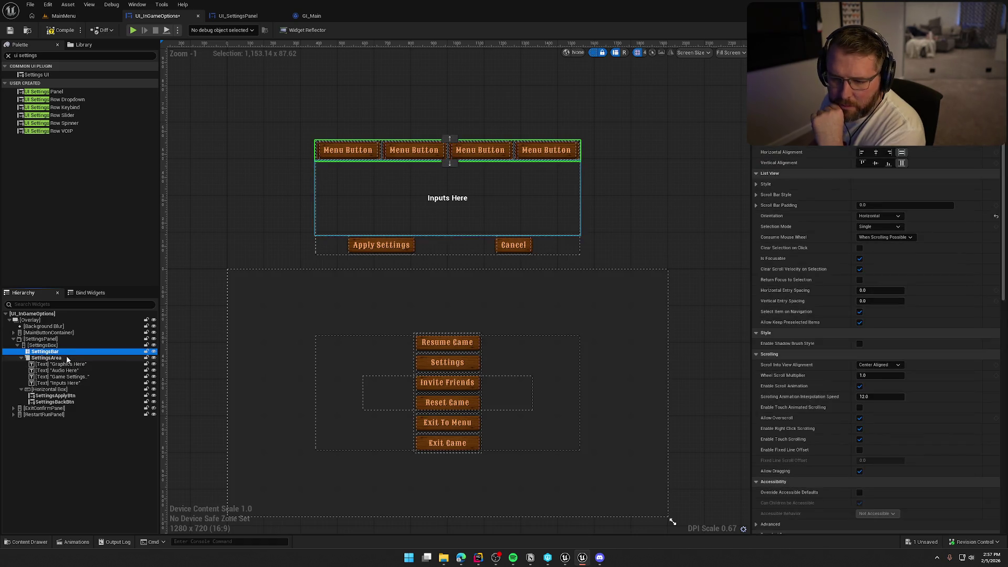
{"action": "left_click", "coordinate": [70, 353]}
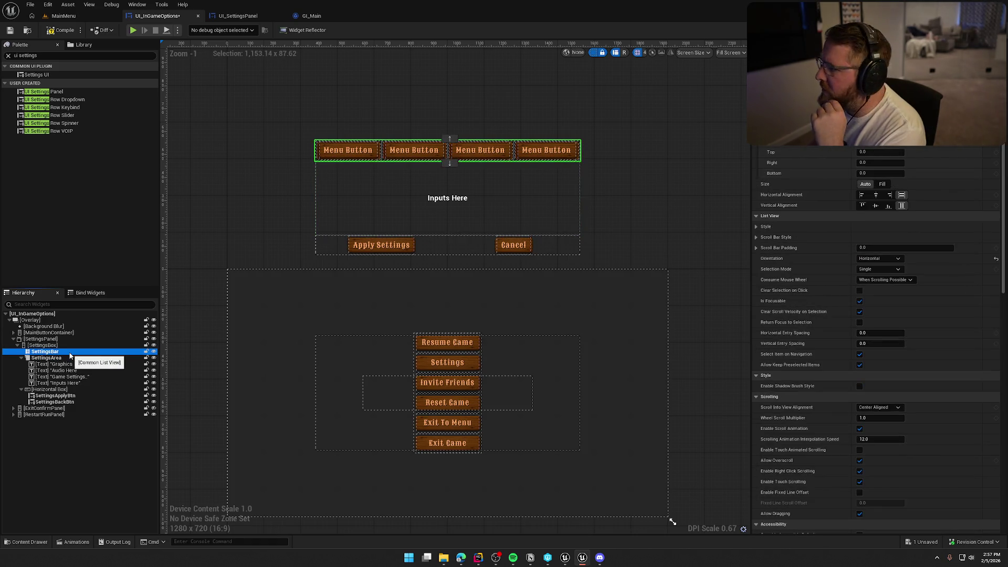
{"action": "scroll", "coordinate": [983, 420], "scroll_direction": "down", "scroll_amount": 10}
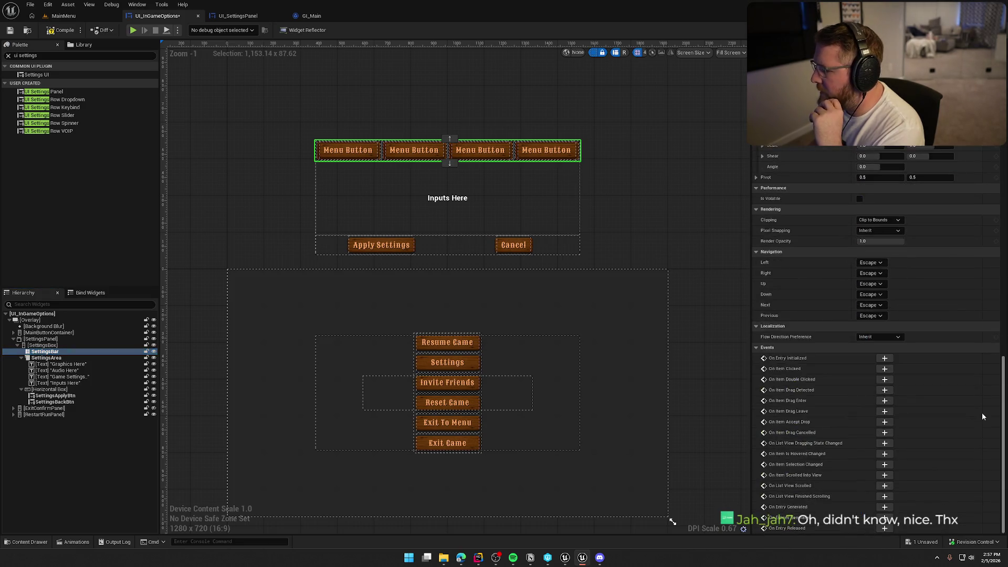
{"action": "scroll", "coordinate": [990, 366], "scroll_direction": "up", "scroll_amount": 10}
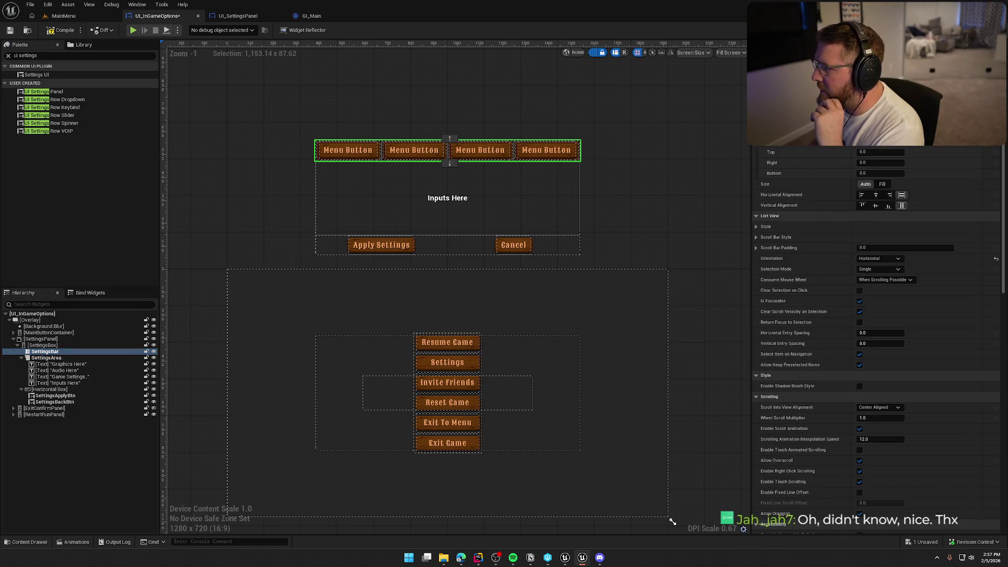
{"action": "left_click", "coordinate": [989, 29]}
{"action": "scroll", "coordinate": [625, 231], "scroll_direction": "down", "scroll_amount": 3}
{"action": "scroll", "coordinate": [632, 387], "scroll_direction": "up", "scroll_amount": 4}
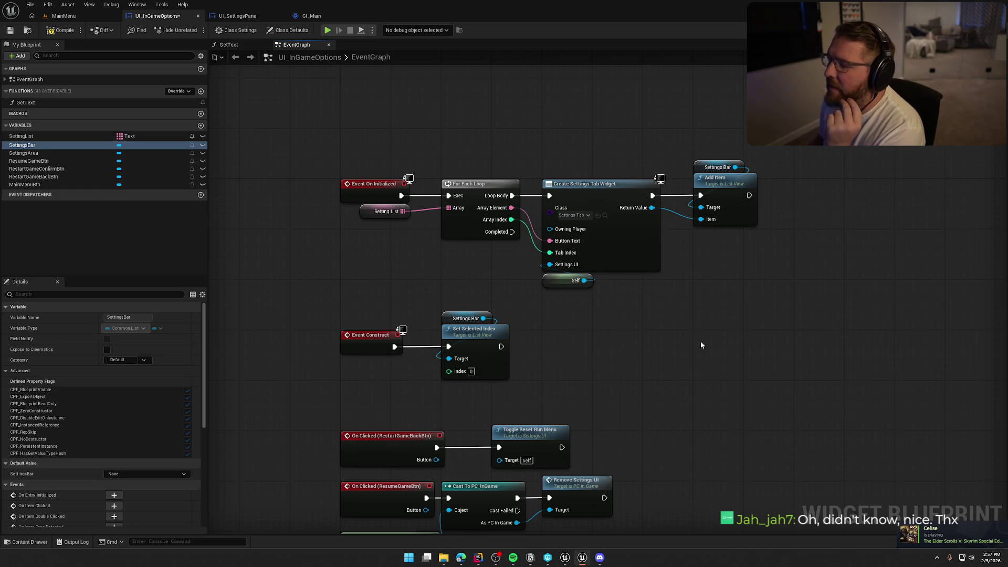
- Scroll through the UI_InGameOptions Event Graph and check the SettingsBar variable's options
{"action": "scroll", "coordinate": [651, 336], "scroll_direction": "down", "scroll_amount": 6}
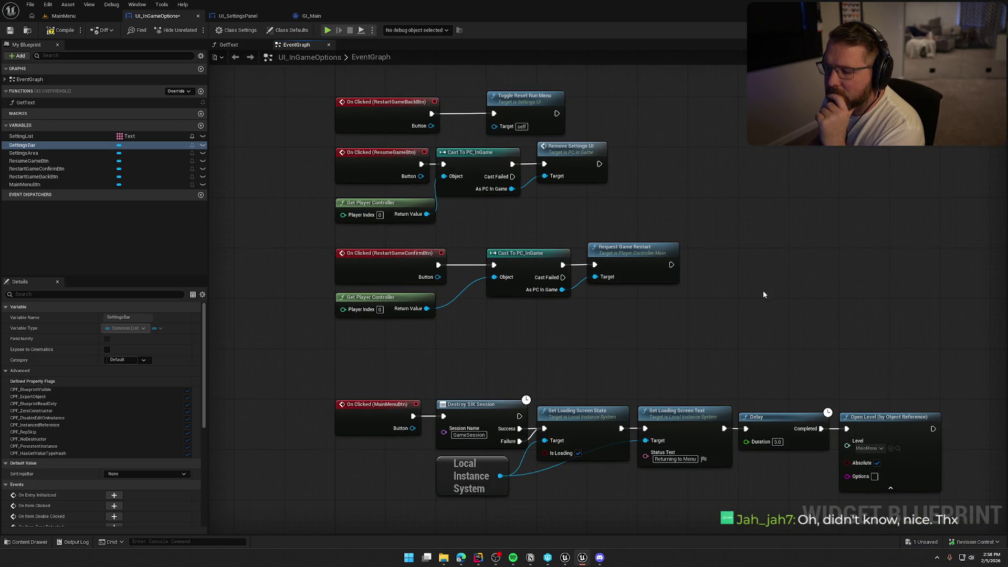
{"action": "scroll", "coordinate": [703, 296], "scroll_direction": "down", "scroll_amount": 4}
{"action": "scroll", "coordinate": [663, 444], "scroll_direction": "up", "scroll_amount": 5}
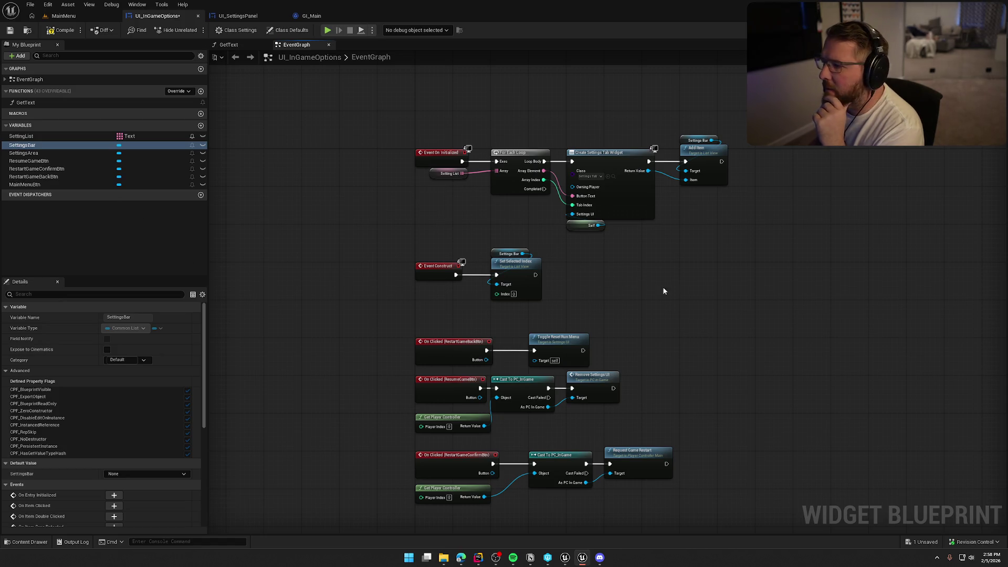
{"action": "scroll", "coordinate": [698, 294], "scroll_direction": "down", "scroll_amount": 2}
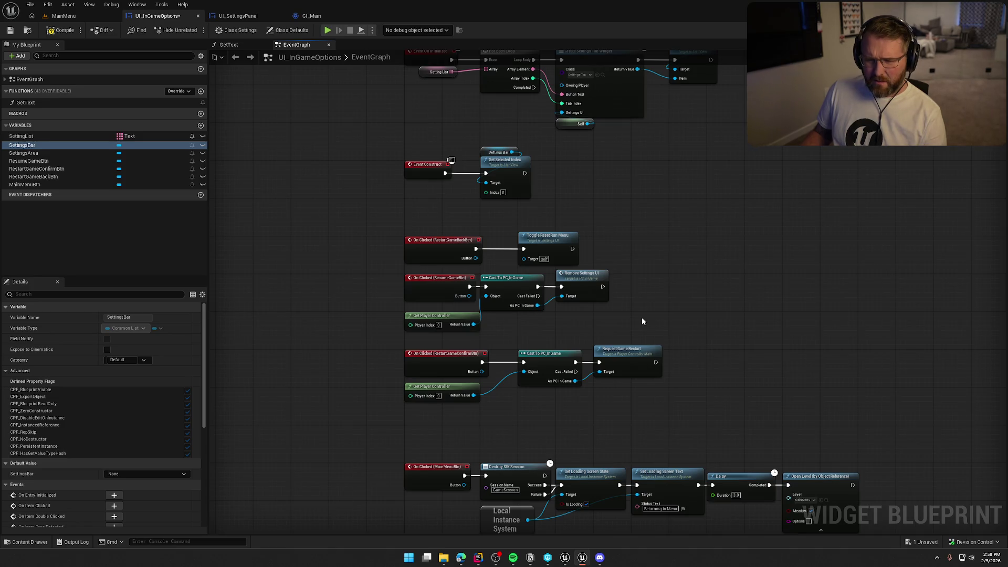
{"action": "scroll", "coordinate": [142, 420], "scroll_direction": "down", "scroll_amount": 4}
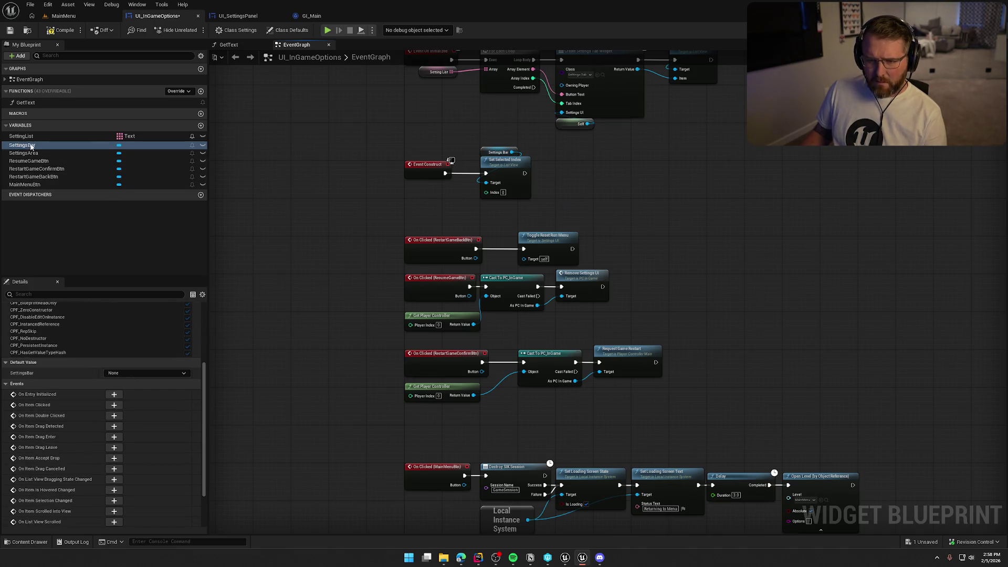
{"action": "right_click", "coordinate": [31, 147]}
{"action": "key", "text": "Escape"}
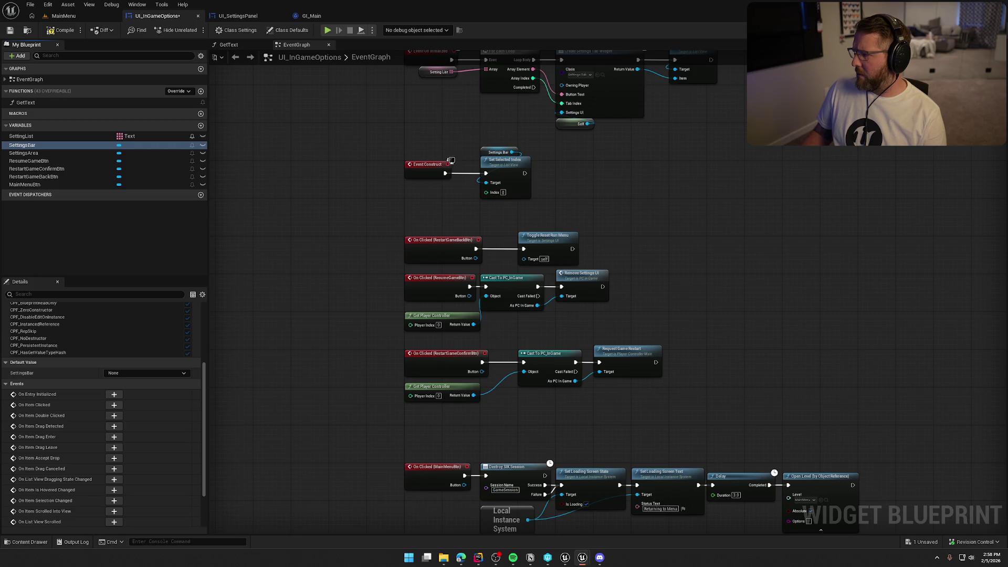
{"action": "scroll", "coordinate": [525, 294], "scroll_direction": "up", "scroll_amount": 2}
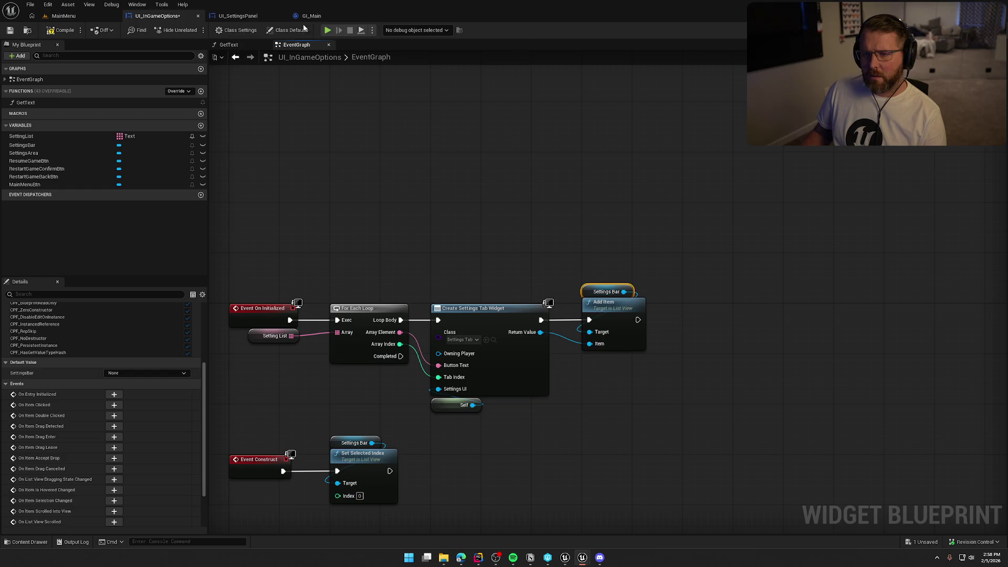
{"action": "scroll", "coordinate": [661, 137], "scroll_direction": "up", "scroll_amount": 1}
{"action": "scroll", "coordinate": [635, 187], "scroll_direction": "down", "scroll_amount": 1}
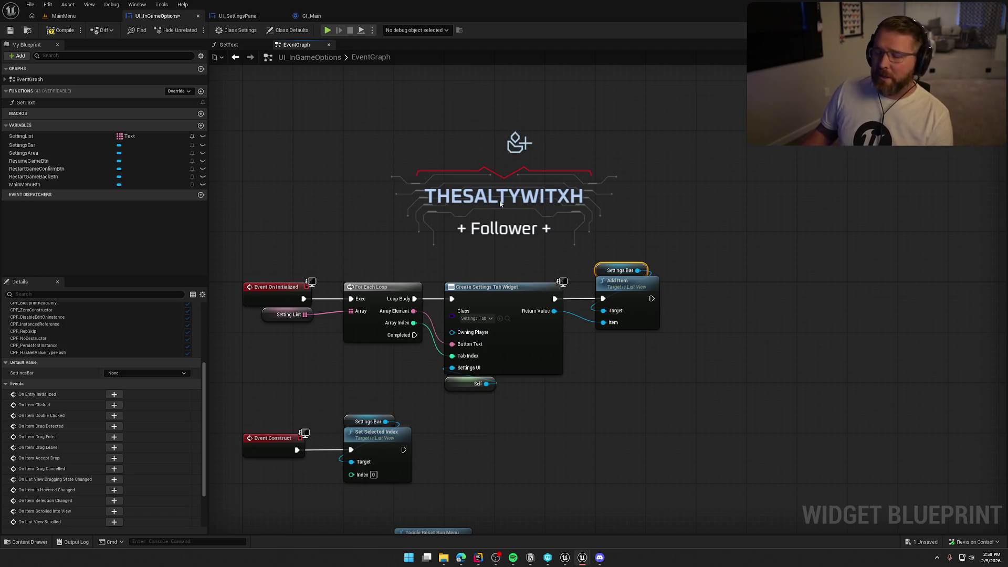
- Open the SettingsTab blueprint from the Create Settings Tab Widget node's class
{"action": "left_click_drag", "start_coordinate": [505, 213], "coordinate": [547, 99]}
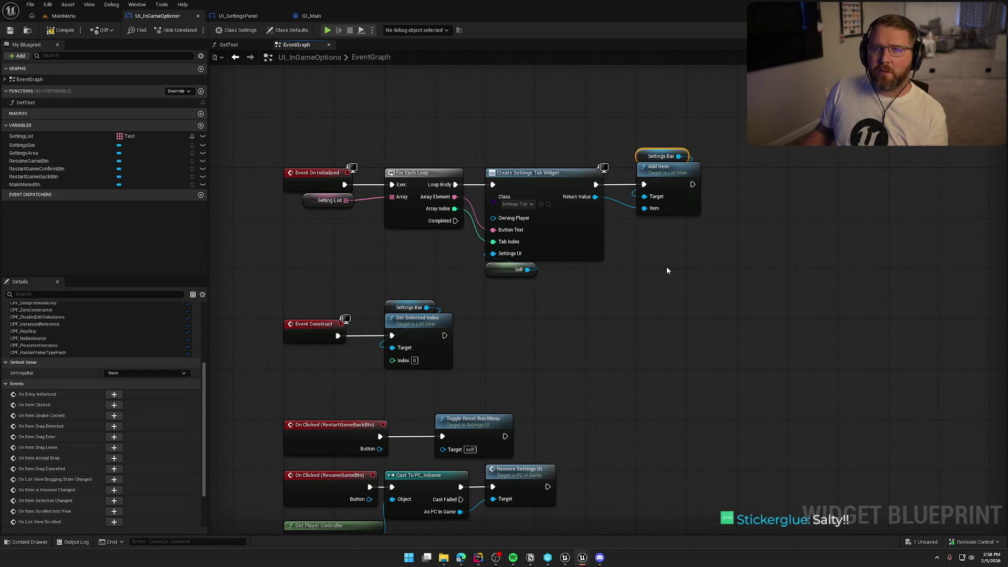
{"action": "scroll", "coordinate": [629, 304], "scroll_direction": "down", "scroll_amount": 5}
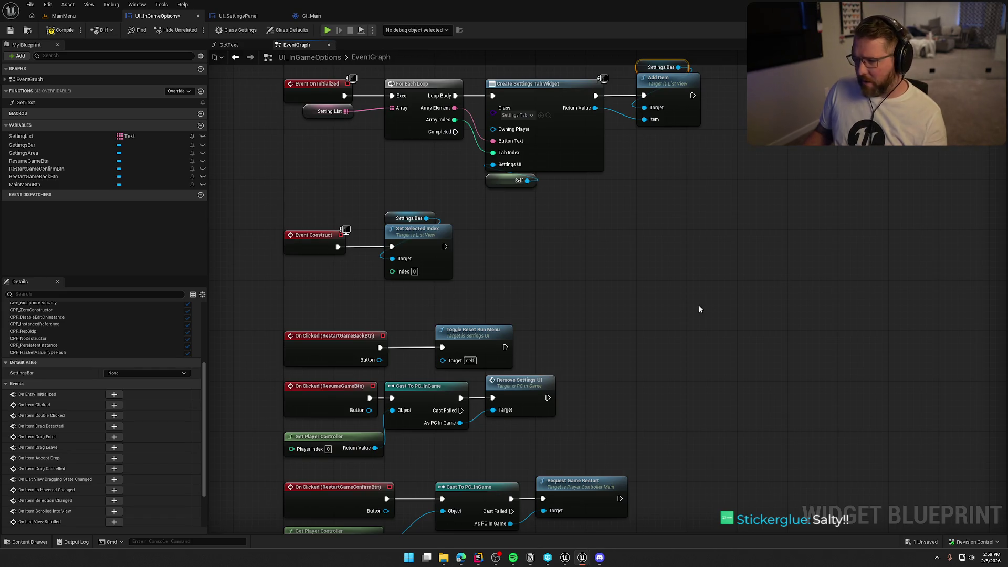
{"action": "mouse_move", "coordinate": [703, 299]}
{"action": "left_mouse_down"}
{"action": "mouse_move", "coordinate": [618, 225]}
{"action": "mouse_move", "coordinate": [618, 403]}
{"action": "left_mouse_up"}
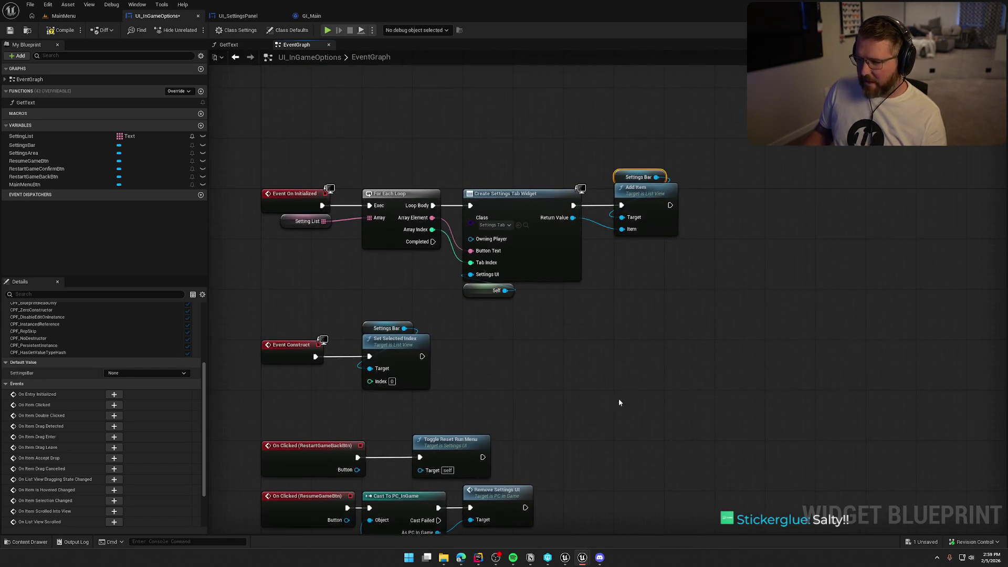
{"action": "left_click_drag", "start_coordinate": [496, 432], "coordinate": [716, 395]}
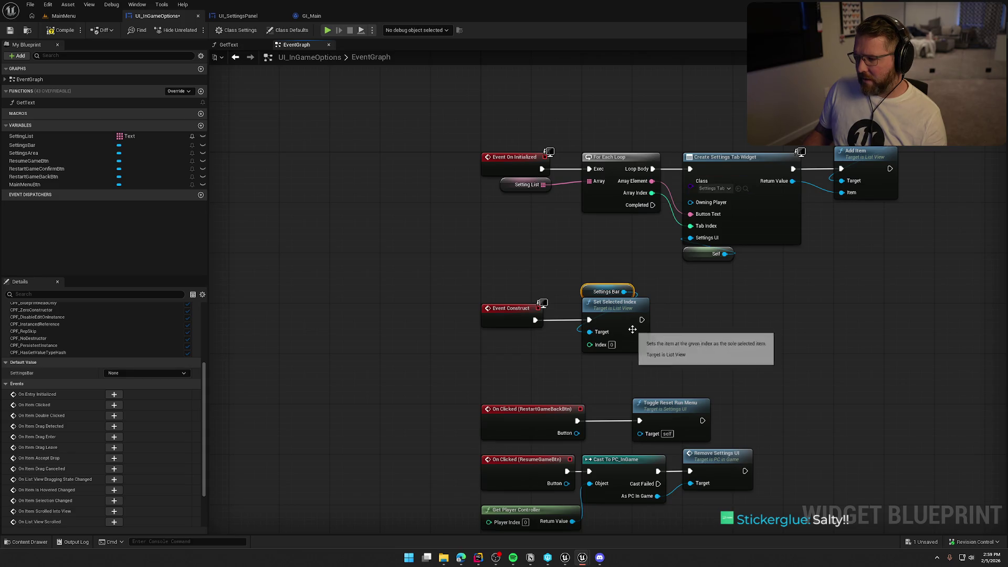
{"action": "mouse_move", "coordinate": [752, 327]}
{"action": "left_mouse_down"}
{"action": "mouse_move", "coordinate": [583, 319]}
{"action": "mouse_move", "coordinate": [551, 331]}
{"action": "mouse_move", "coordinate": [593, 339]}
{"action": "left_mouse_up"}
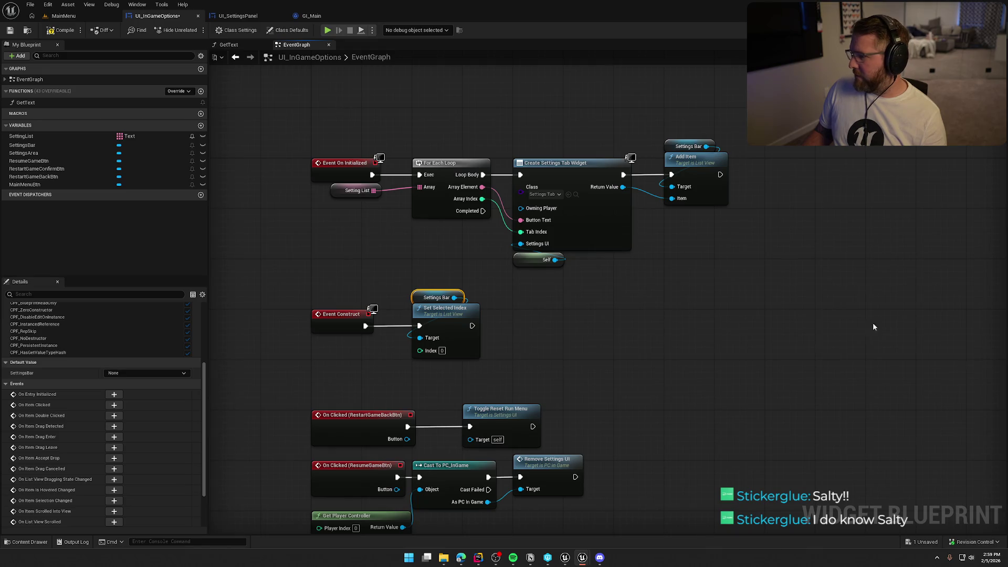
{"action": "double_click", "coordinate": [554, 163]}
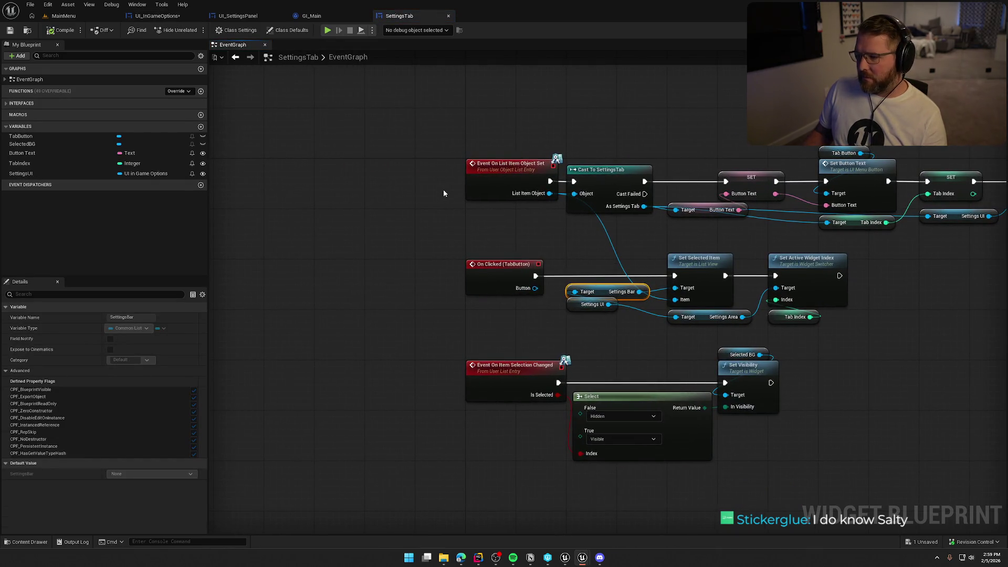
{"action": "left_click_drag", "start_coordinate": [521, 222], "coordinate": [324, 194]}
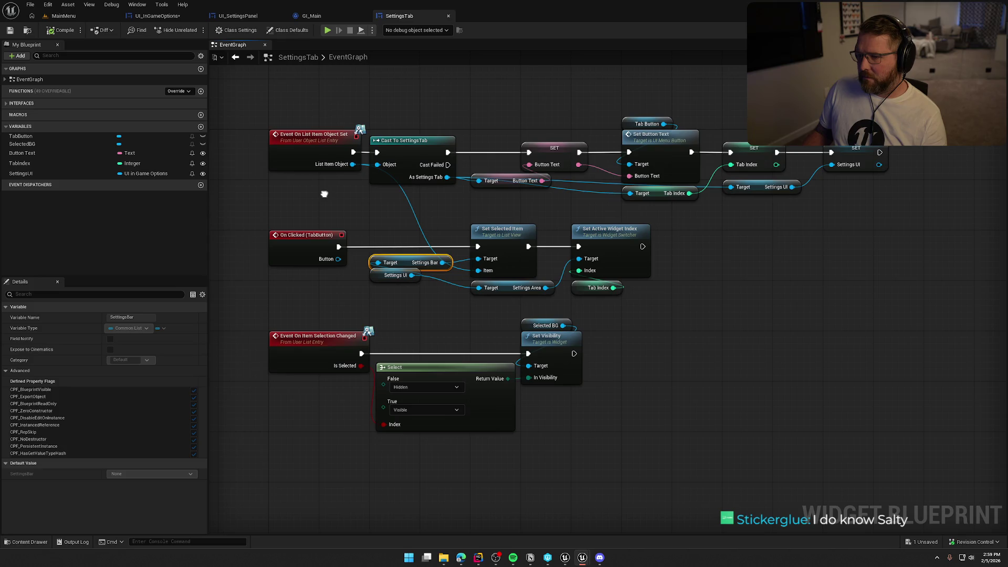
{"action": "left_click", "coordinate": [974, 30]}
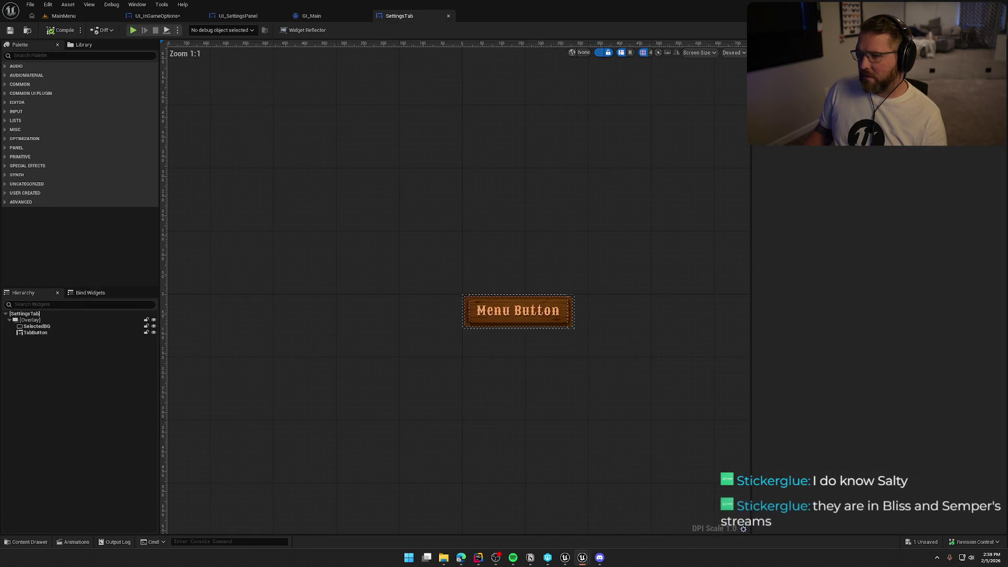
{"action": "left_click", "coordinate": [994, 30]}
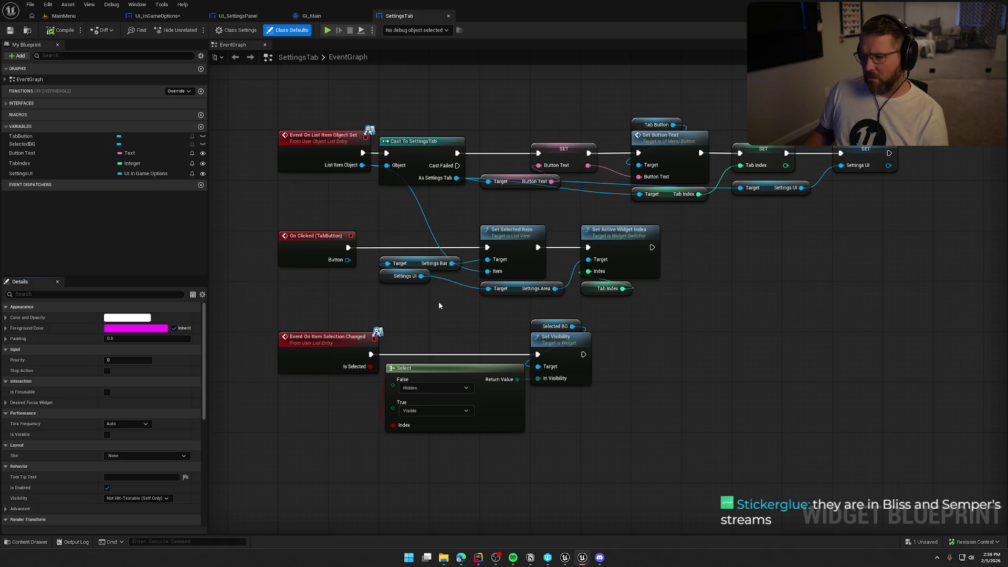
{"action": "left_click_drag", "start_coordinate": [670, 301], "coordinate": [275, 220]}
{"action": "left_click", "coordinate": [706, 276]}
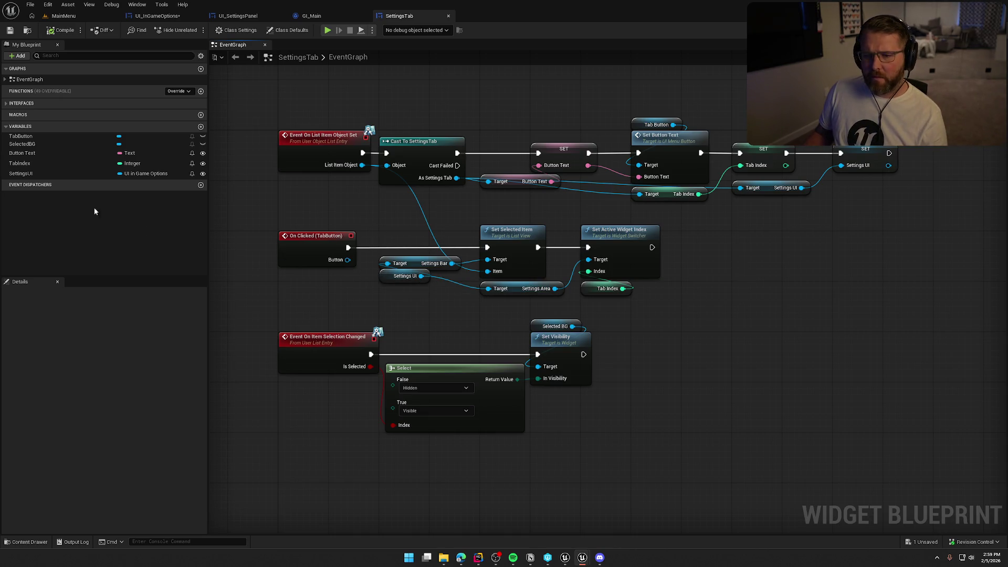
- Change SettingsUI's variable type to UI Settings Panel Object Reference
{"action": "left_click", "coordinate": [145, 173]}
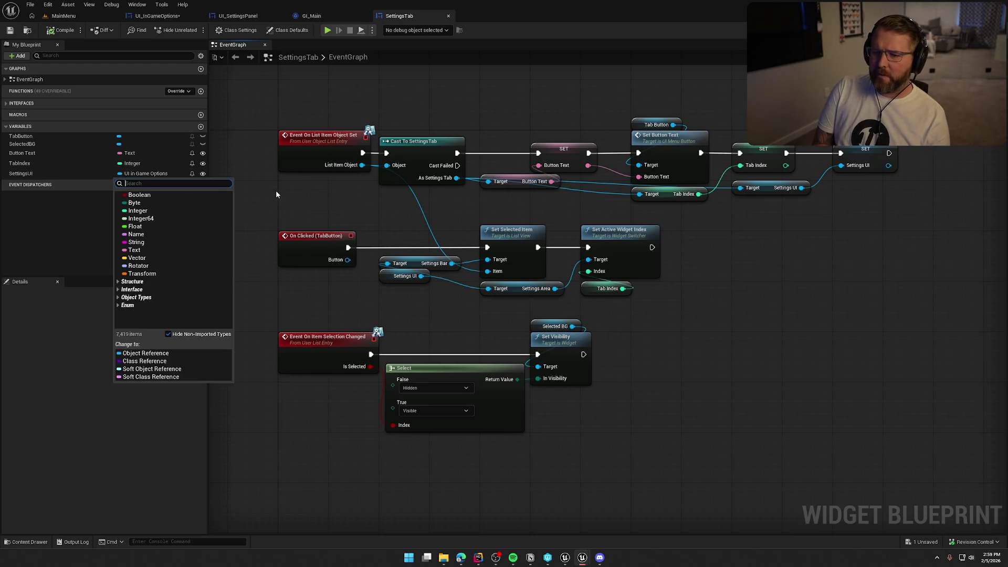
{"action": "type", "text": "ui settings pan"}
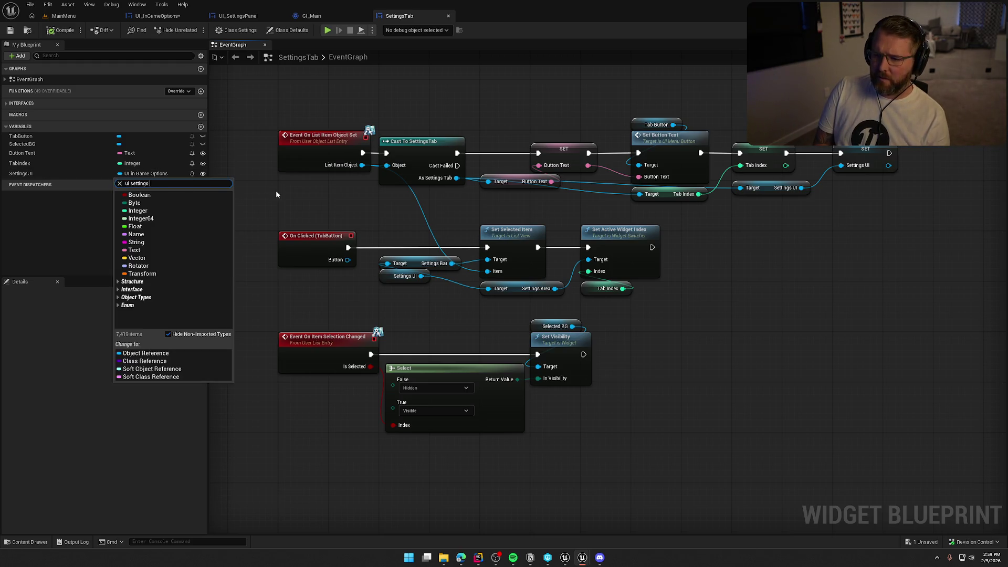
{"action": "mouse_move", "coordinate": [220, 203]}
{"action": "left_click", "coordinate": [252, 206]}
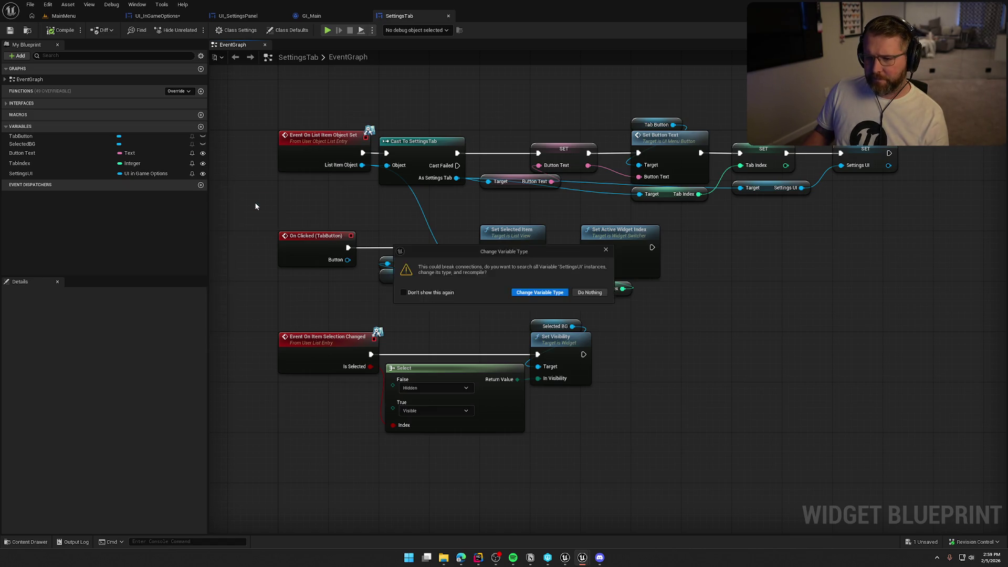
{"action": "left_click", "coordinate": [543, 294]}
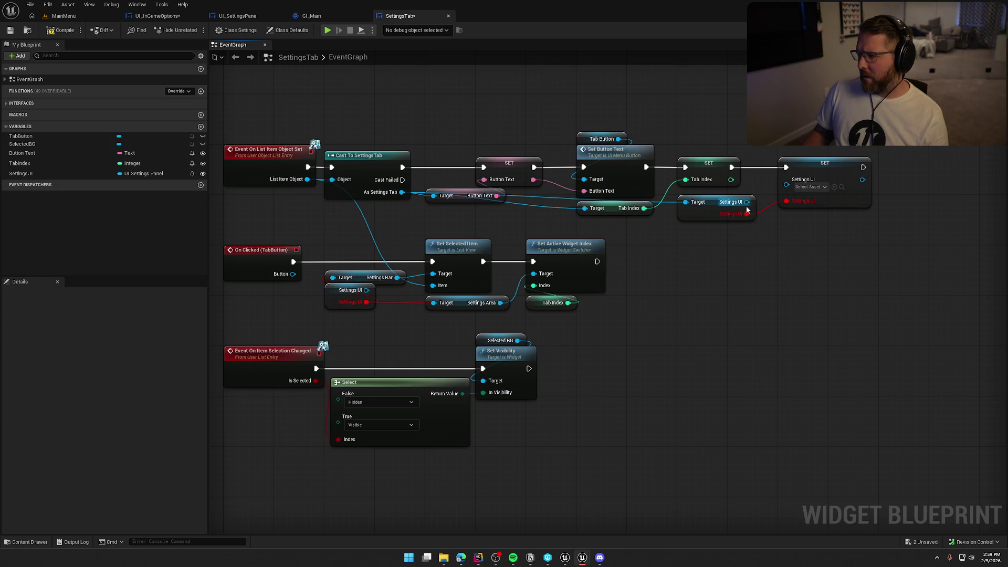
- Reconnect the Settings UI pin on the SET node and clear the broken pins
{"action": "left_click_drag", "start_coordinate": [746, 202], "coordinate": [795, 193]}
{"action": "left_click", "coordinate": [794, 192], "text": "alt"}
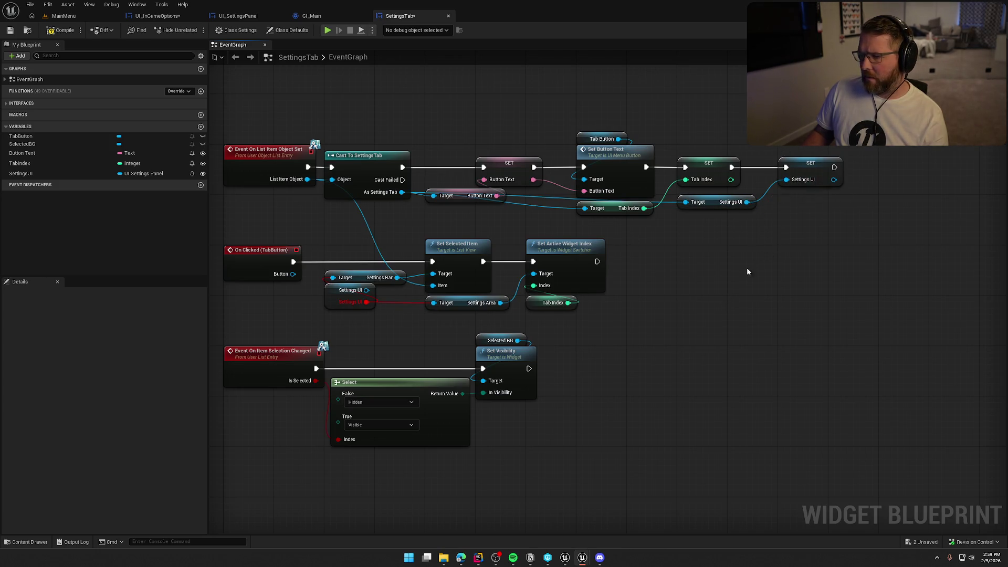
{"action": "key", "text": "Home"}
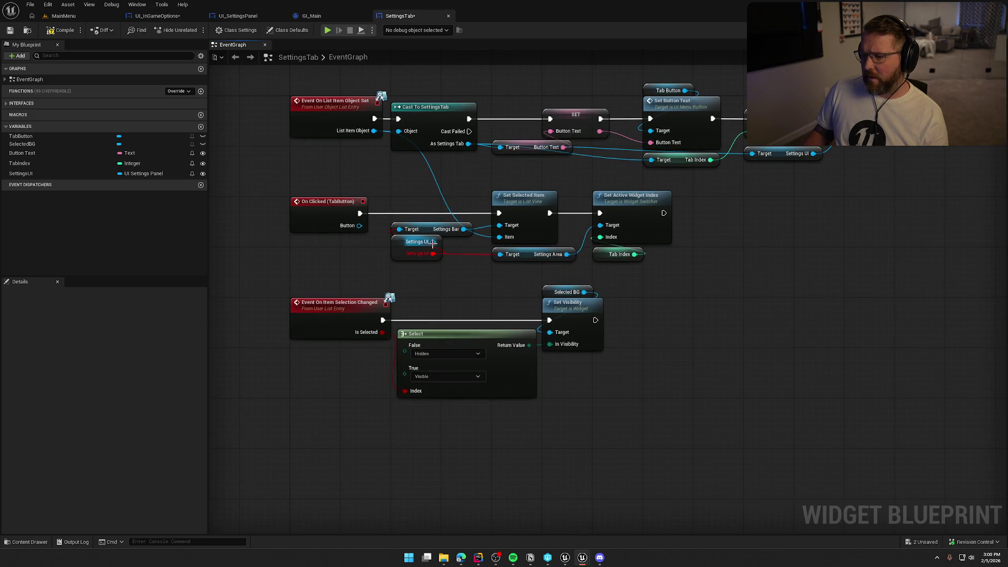
{"action": "left_click_drag", "start_coordinate": [433, 241], "coordinate": [496, 267]}
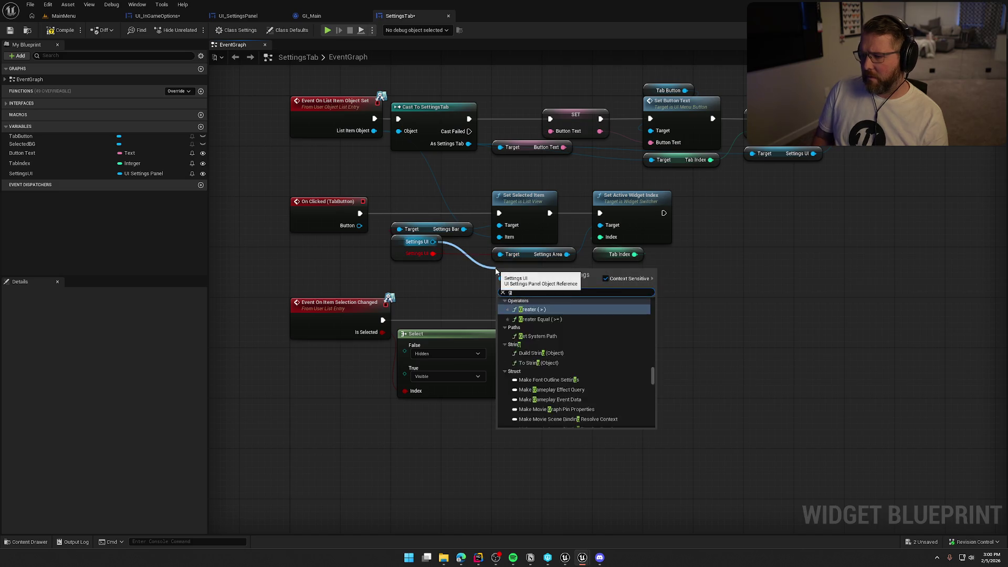
{"action": "type", "text": "get settings"}
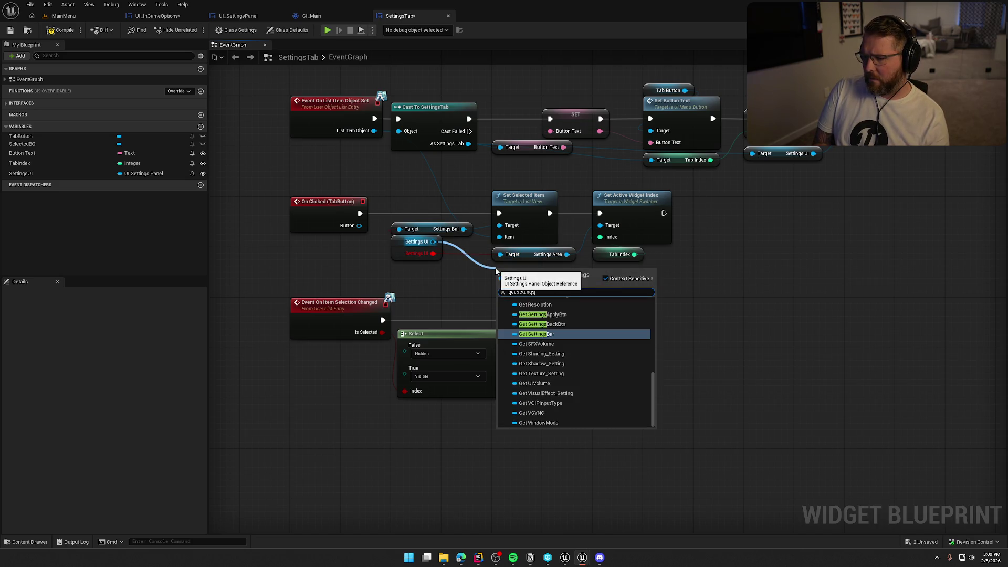
{"action": "type", "text": " area"}
{"action": "key", "text": "Return"}
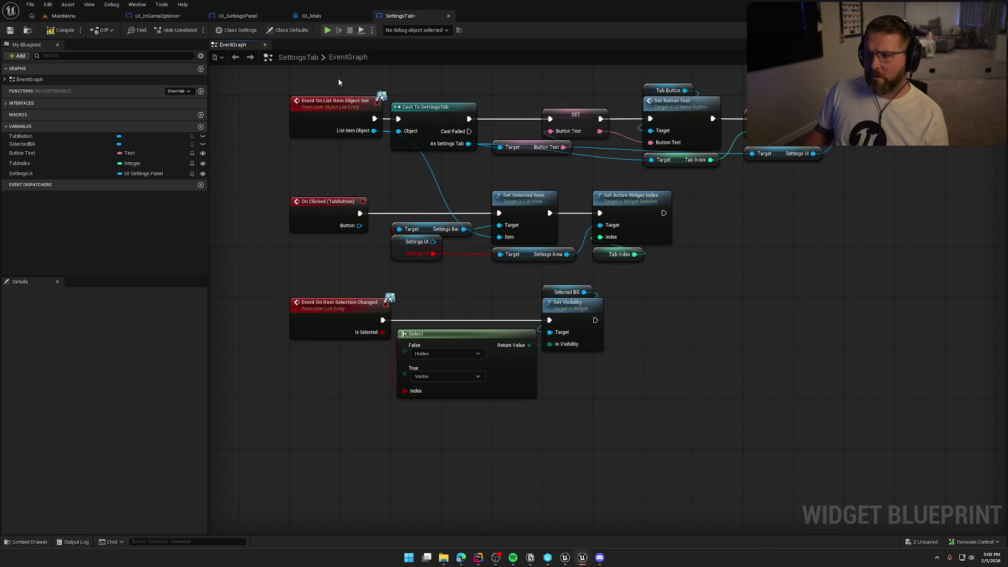
- Check UI_SettingsPanel's OptionSwitcher and SettingsBox widgets, then go back to SettingsTab's graph
{"action": "left_click", "coordinate": [236, 16]}
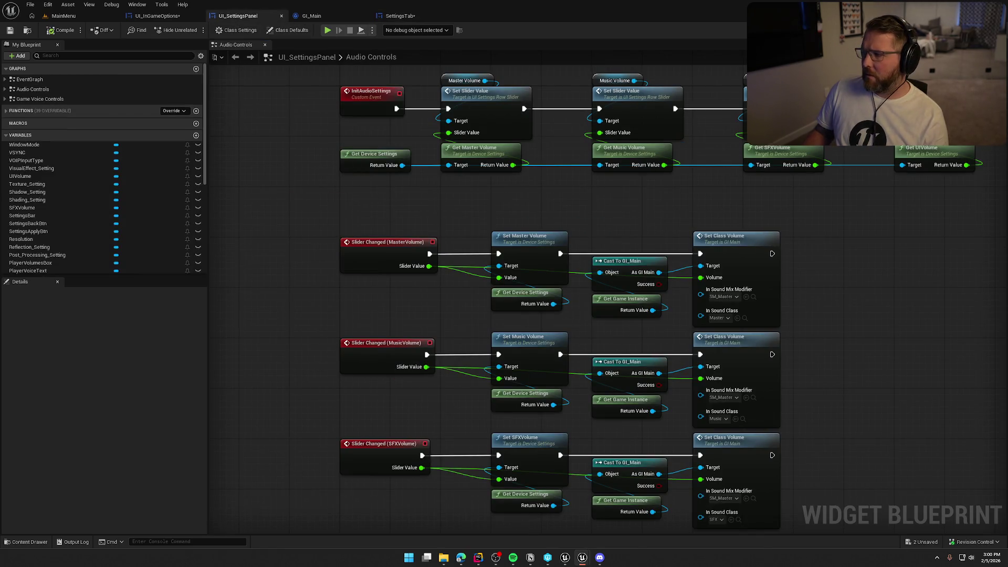
{"action": "left_click", "coordinate": [975, 29]}
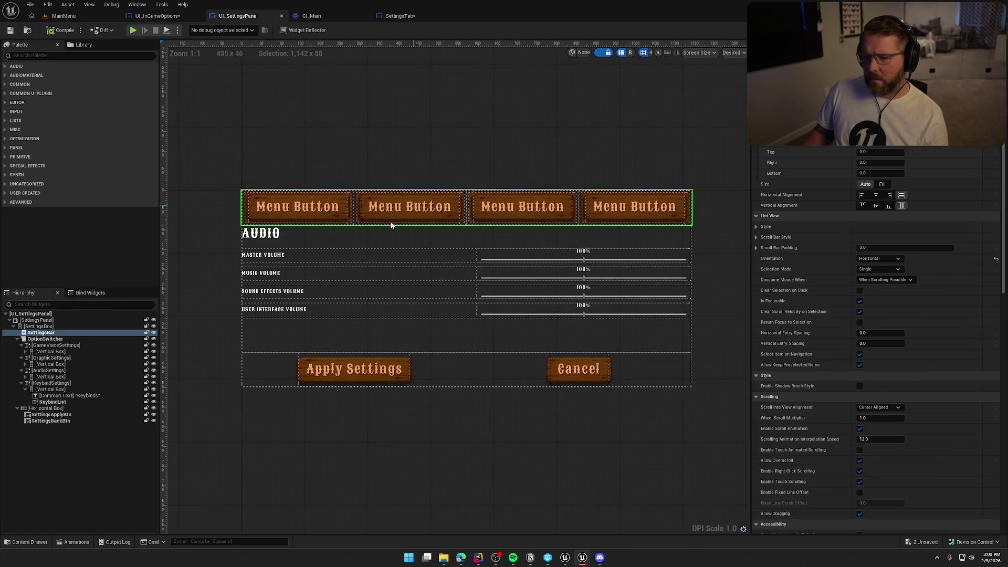
{"action": "left_click", "coordinate": [46, 339]}
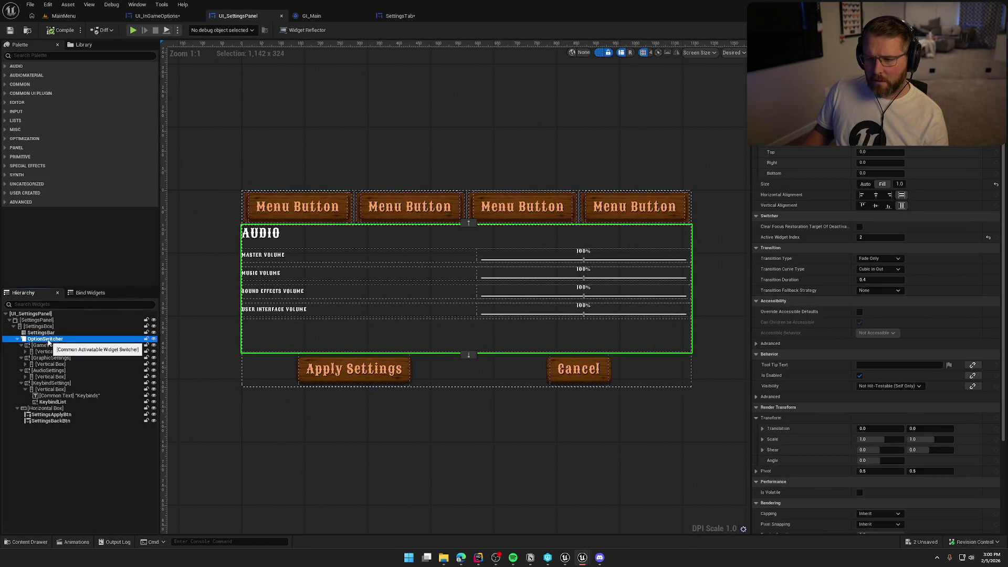
{"action": "left_click", "coordinate": [400, 15]}
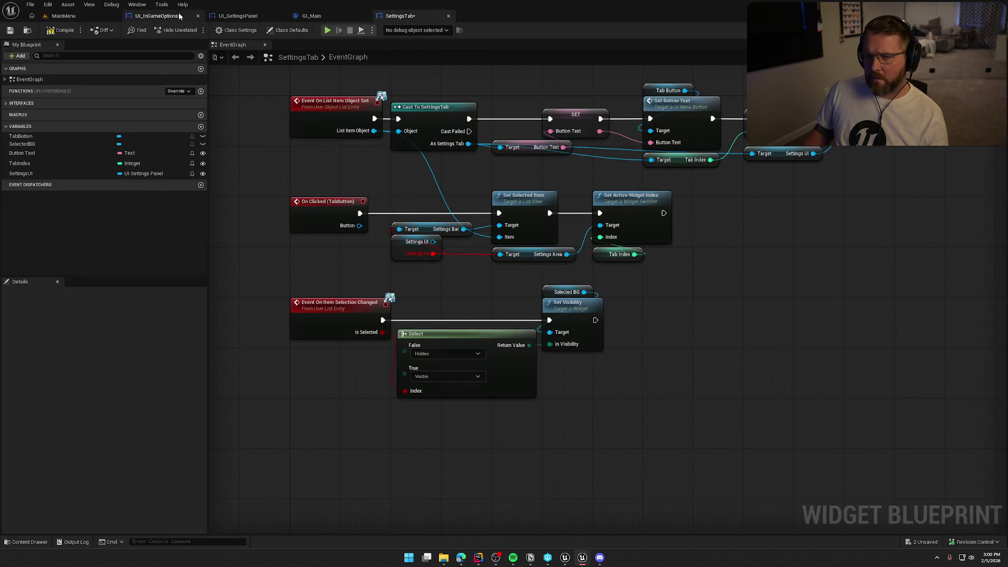
{"action": "left_click", "coordinate": [157, 16]}
{"action": "left_click", "coordinate": [237, 15]}
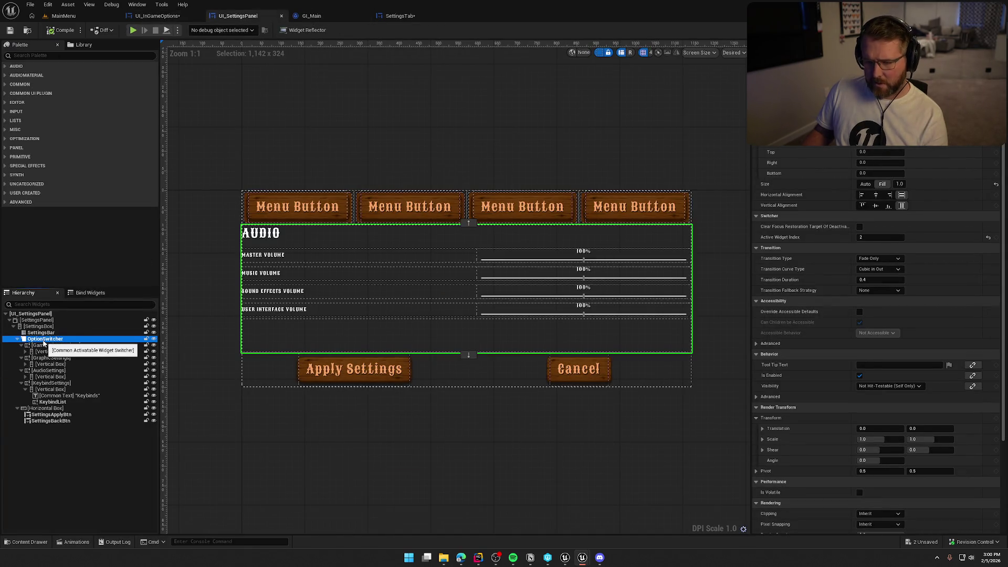
{"action": "left_click", "coordinate": [39, 326]}
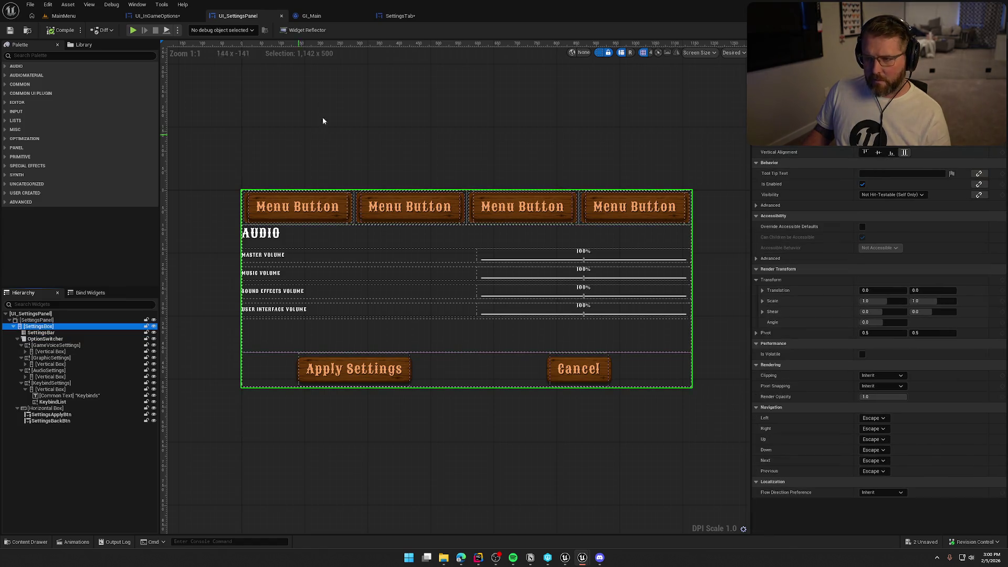
{"action": "left_click", "coordinate": [400, 15]}
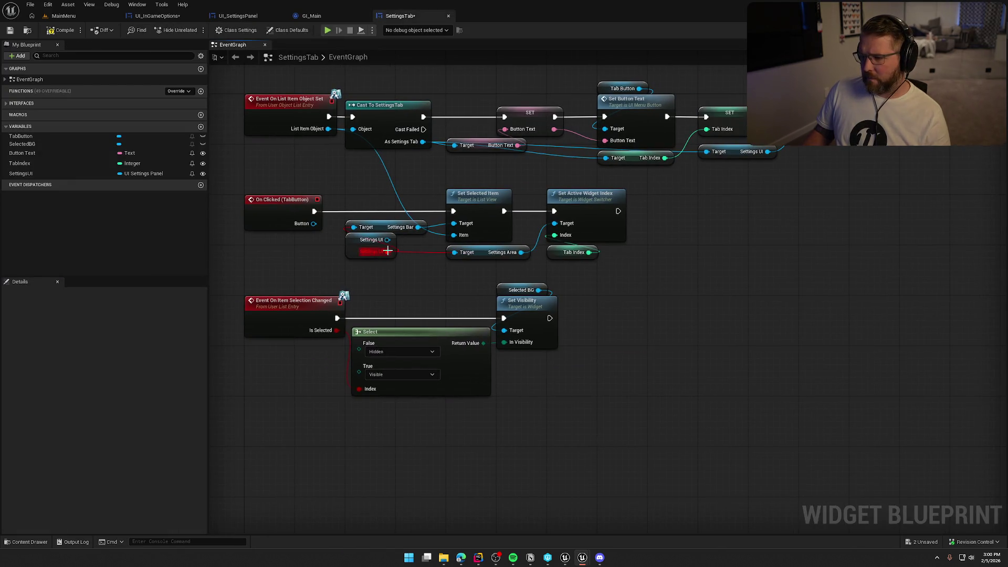
- Feed a Get Option Switcher from Settings UI into Set Active Widget Index, deleting the Settings Area getter
{"action": "left_click_drag", "start_coordinate": [387, 240], "coordinate": [419, 269]}
{"action": "type", "text": "ge"}
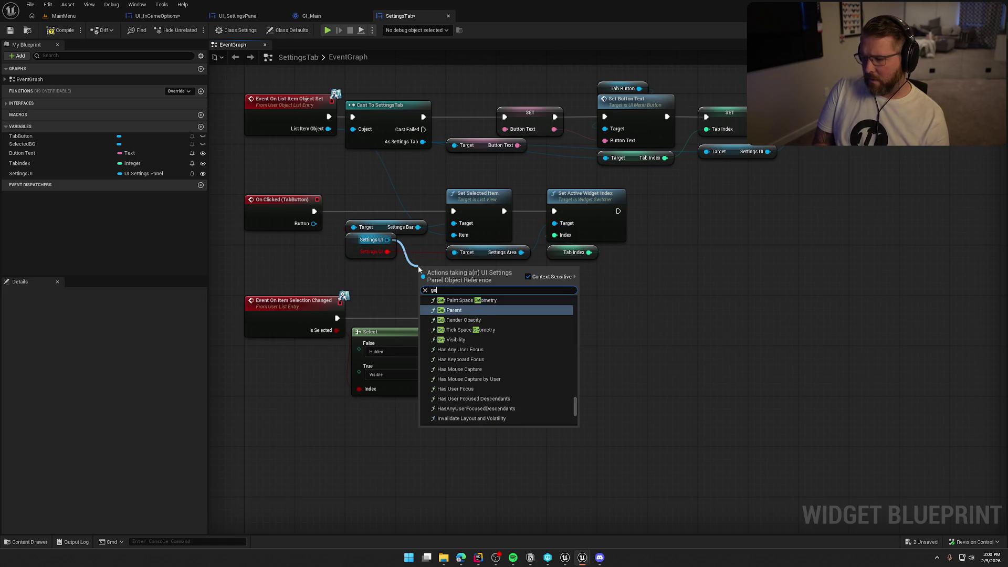
{"action": "type", "text": "t option"}
{"action": "key", "text": "Return"}
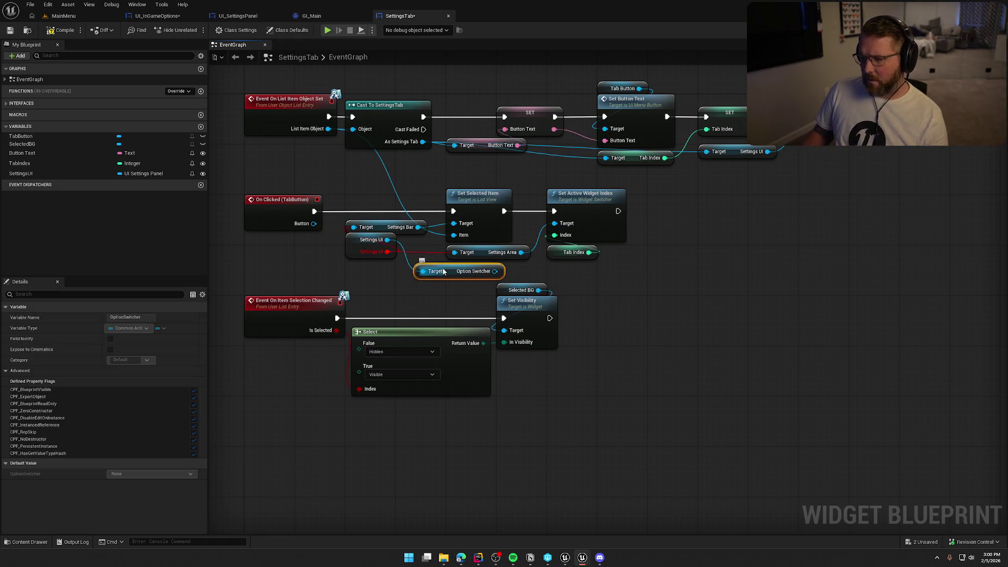
{"action": "mouse_move", "coordinate": [495, 271]}
{"action": "left_mouse_down"}
{"action": "mouse_move", "coordinate": [551, 242]}
{"action": "mouse_move", "coordinate": [554, 223]}
{"action": "left_mouse_up"}
{"action": "left_click", "coordinate": [488, 252]}
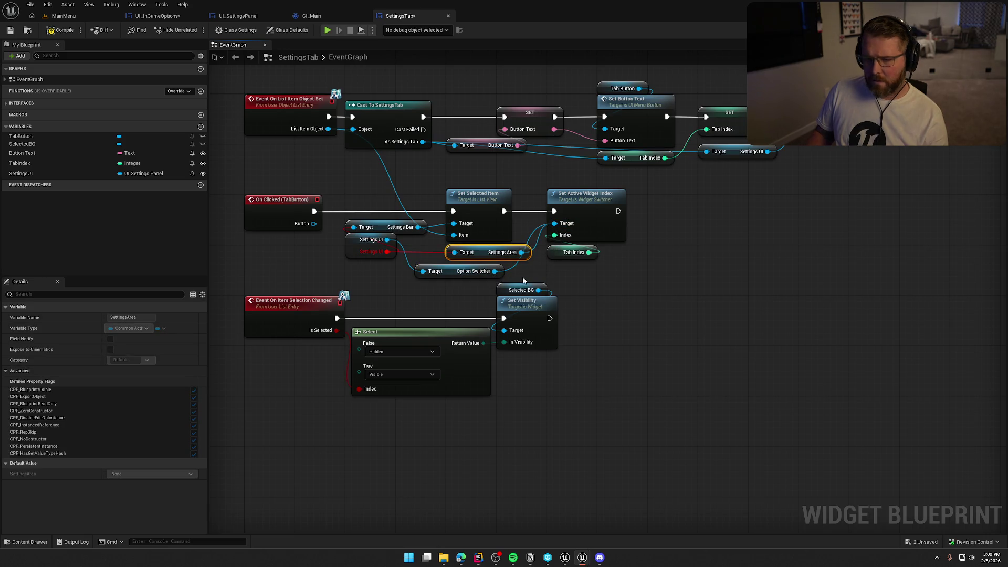
{"action": "key", "text": "Delete"}
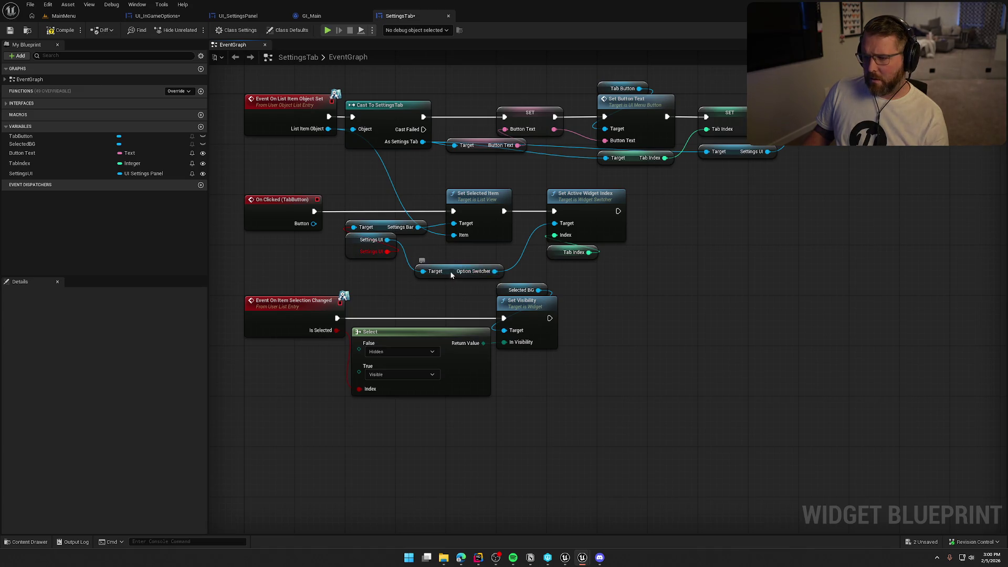
{"action": "left_click_drag", "start_coordinate": [450, 275], "coordinate": [477, 253]}
{"action": "left_click", "coordinate": [613, 279]}
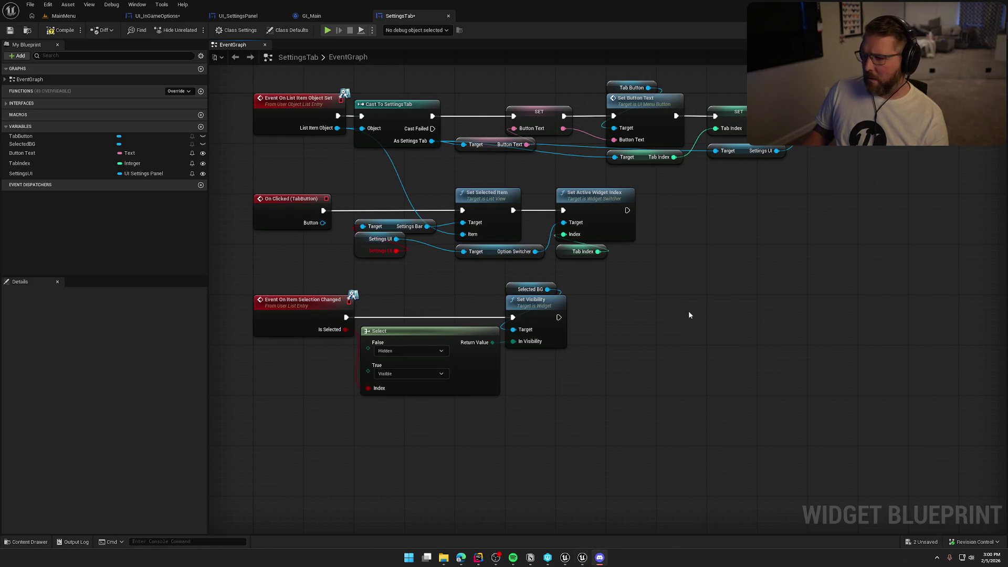
{"action": "mouse_move", "coordinate": [689, 315]}
{"action": "left_mouse_down"}
{"action": "mouse_move", "coordinate": [709, 322]}
{"action": "mouse_move", "coordinate": [700, 344]}
{"action": "left_mouse_up"}
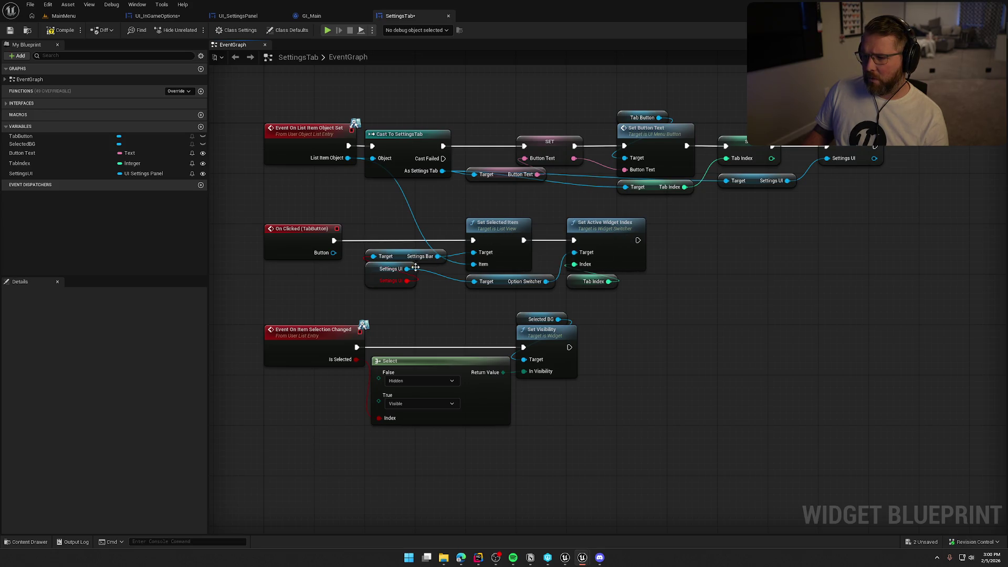
- Check the SettingsBar variable's type in UI_SettingsPanel
{"action": "left_click_drag", "start_coordinate": [407, 269], "coordinate": [433, 286]}
{"action": "left_click", "coordinate": [407, 202]}
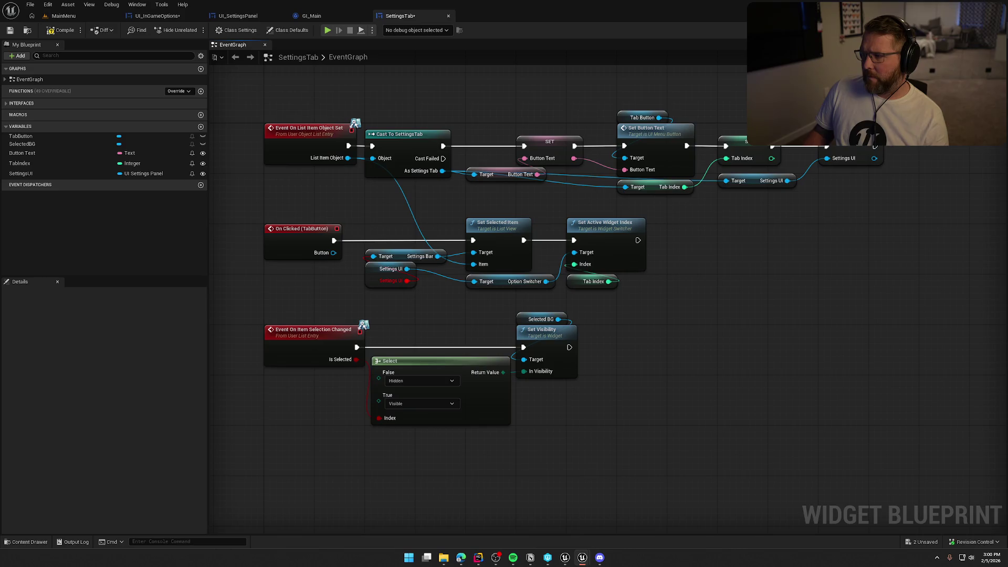
{"action": "left_click", "coordinate": [979, 30]}
{"action": "left_click", "coordinate": [238, 15]}
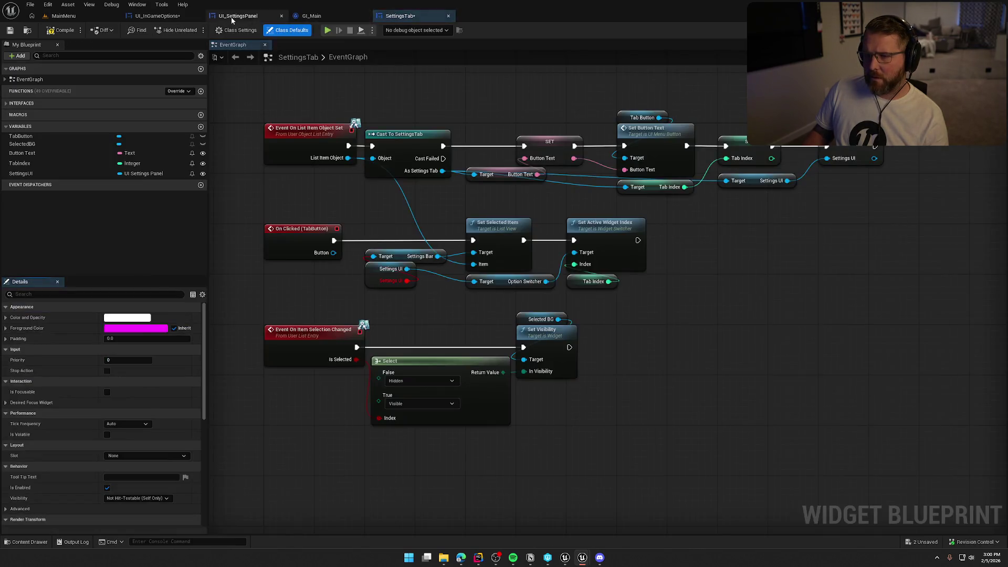
{"action": "left_click", "coordinate": [308, 208]}
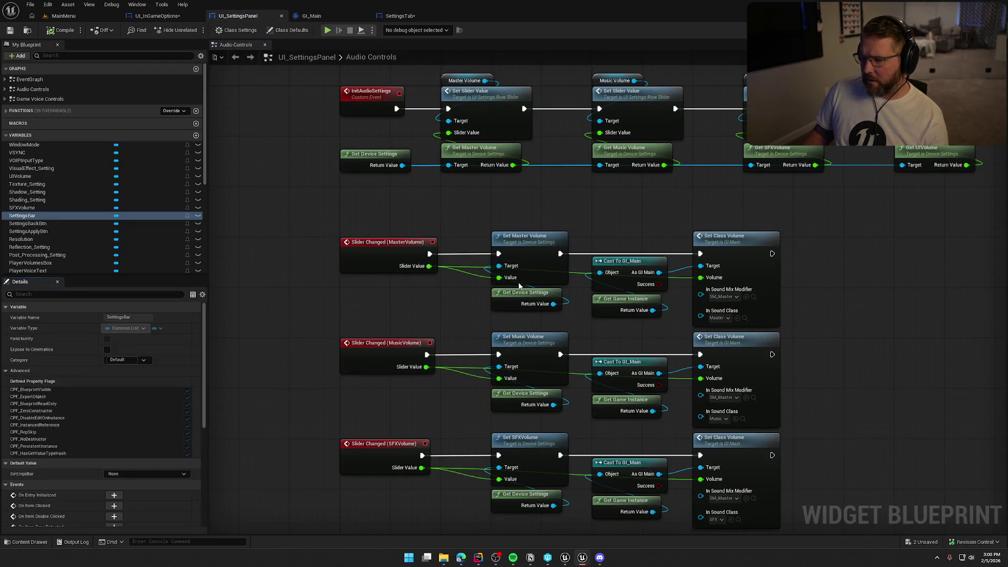
{"action": "left_click", "coordinate": [400, 15]}
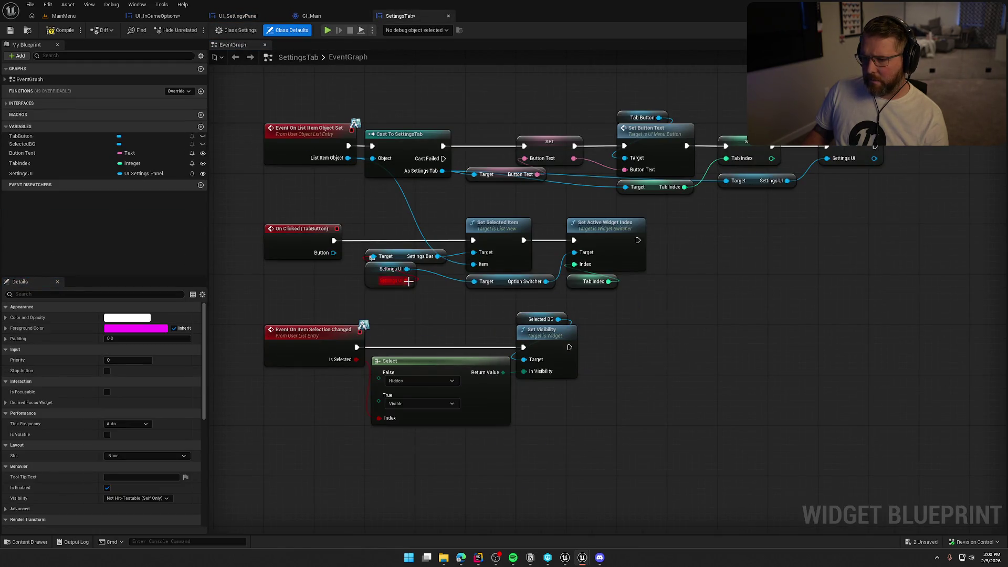
- Wire a new Get Settings Bar from Settings UI into Set Selected Item's Target and delete the old getter
{"action": "mouse_move", "coordinate": [407, 280]}
{"action": "left_mouse_down"}
{"action": "mouse_move", "coordinate": [374, 258]}
{"action": "mouse_move", "coordinate": [415, 317]}
{"action": "left_mouse_up"}
{"action": "type", "text": "get settings bar"}
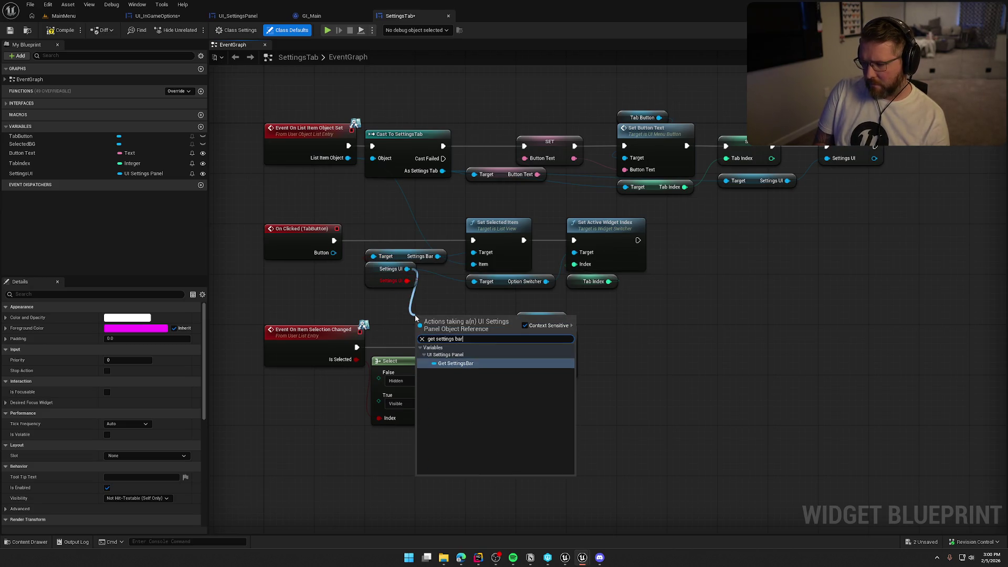
{"action": "left_click", "coordinate": [472, 363]}
{"action": "mouse_move", "coordinate": [481, 319]}
{"action": "left_mouse_down"}
{"action": "mouse_move", "coordinate": [486, 279]}
{"action": "mouse_move", "coordinate": [473, 252]}
{"action": "left_mouse_up"}
{"action": "left_click", "coordinate": [425, 254]}
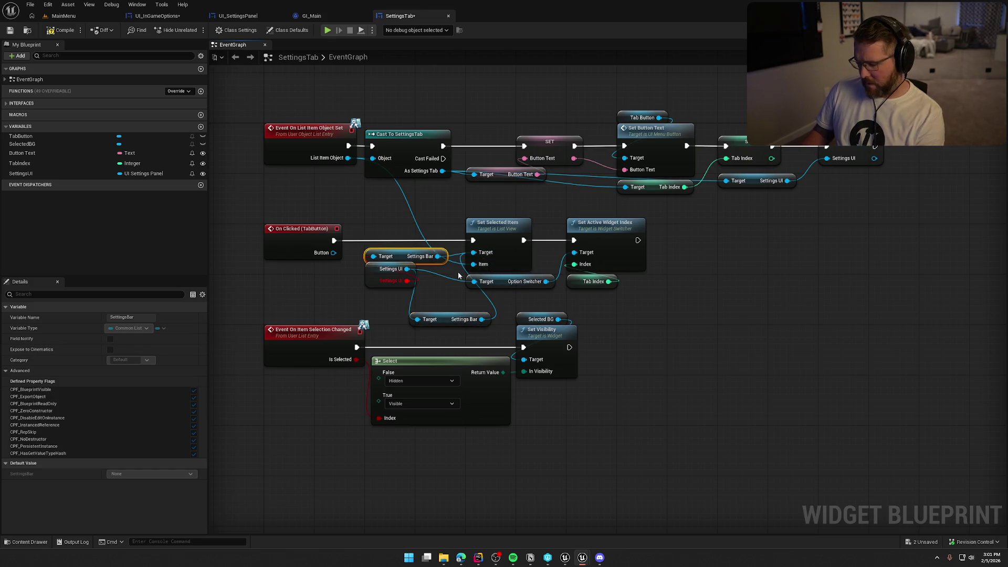
{"action": "key", "text": "Delete"}
{"action": "left_click_drag", "start_coordinate": [440, 320], "coordinate": [398, 257]}
{"action": "key", "text": "Escape"}
{"action": "left_click_drag", "start_coordinate": [444, 319], "coordinate": [397, 250]}
{"action": "left_click", "coordinate": [670, 337]}
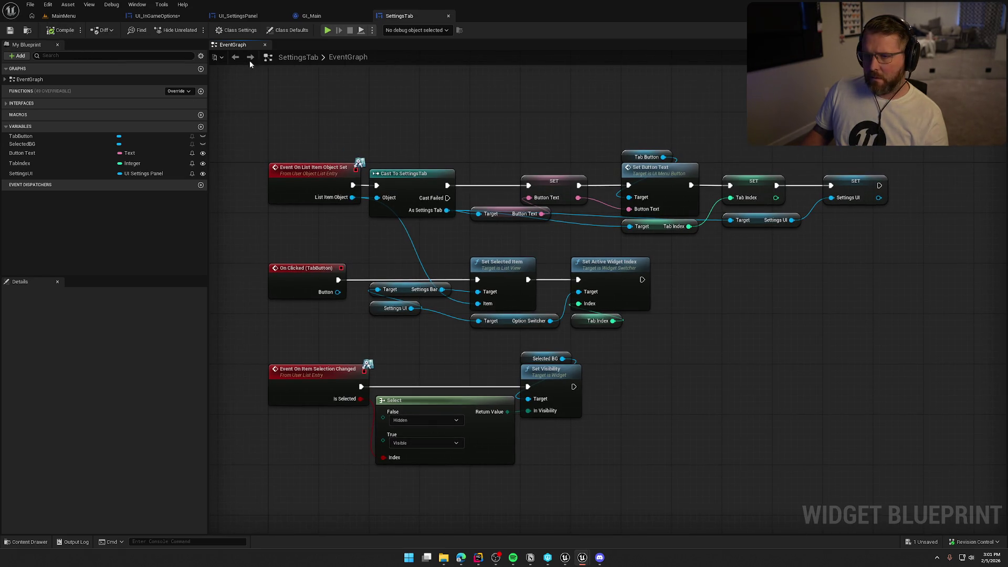
- Copy the SettingList Text array variable from UI_InGameOptions and paste it into UI_SettingsPanel
{"action": "left_click", "coordinate": [238, 16]}
{"action": "left_click", "coordinate": [173, 16]}
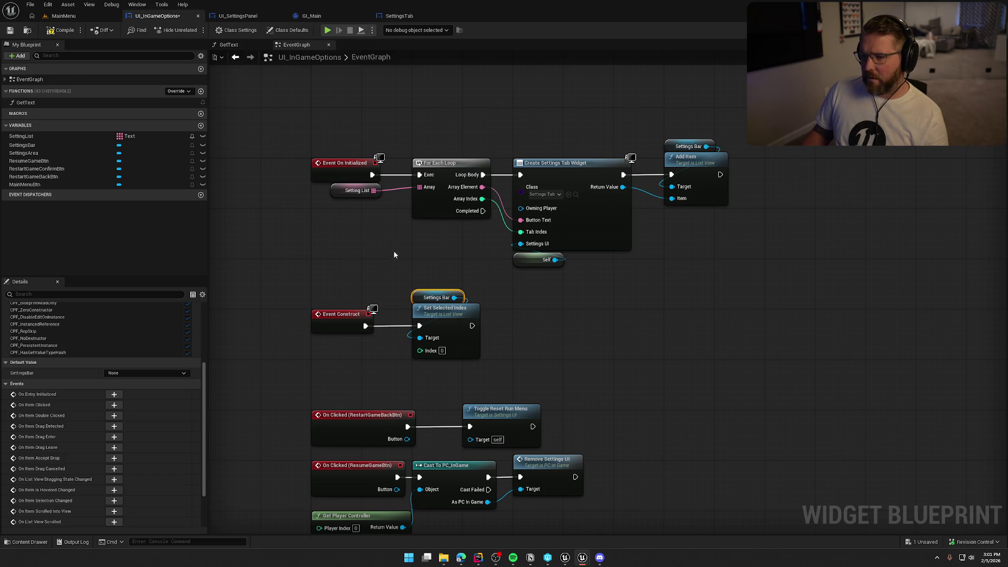
{"action": "left_click_drag", "start_coordinate": [339, 190], "coordinate": [420, 154]}
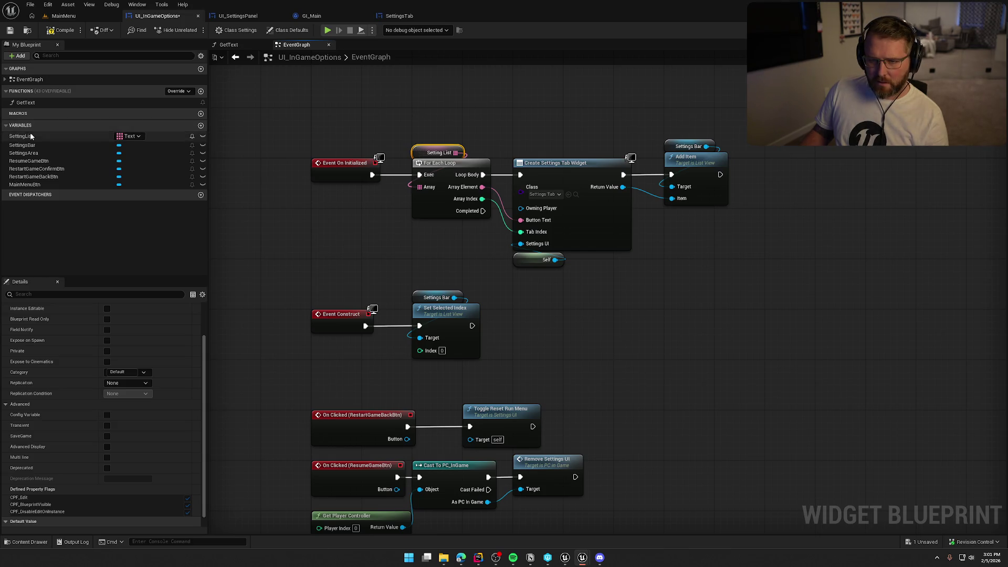
{"action": "left_click", "coordinate": [338, 148]}
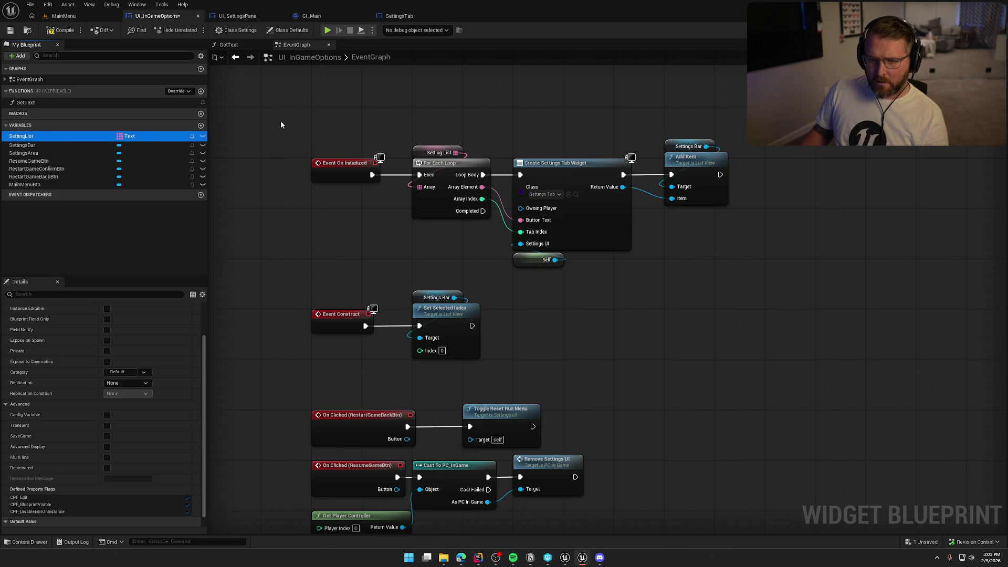
{"action": "scroll", "coordinate": [39, 503], "scroll_direction": "down", "scroll_amount": 1}
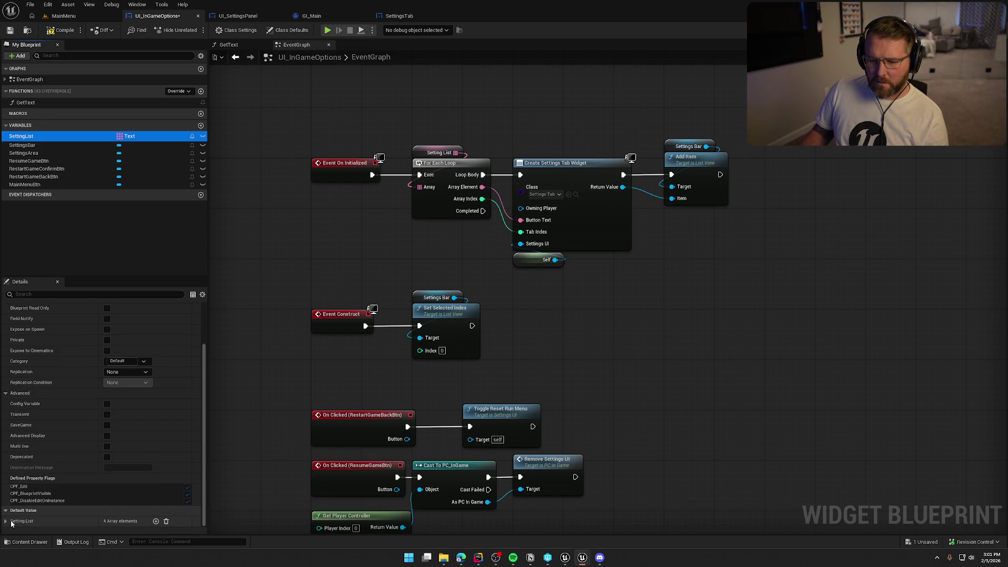
{"action": "scroll", "coordinate": [60, 502], "scroll_direction": "down", "scroll_amount": 2}
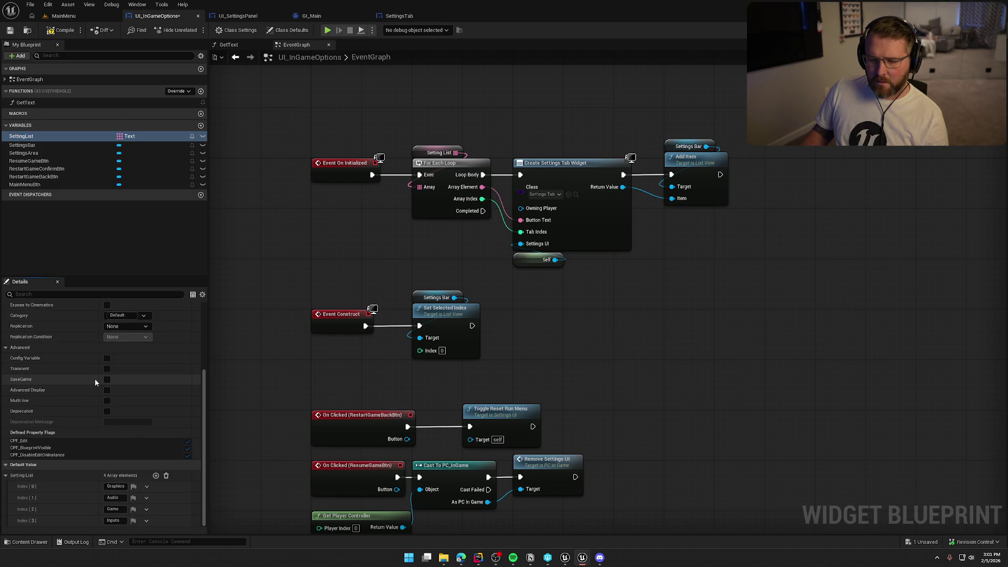
{"action": "left_click", "coordinate": [44, 136]}
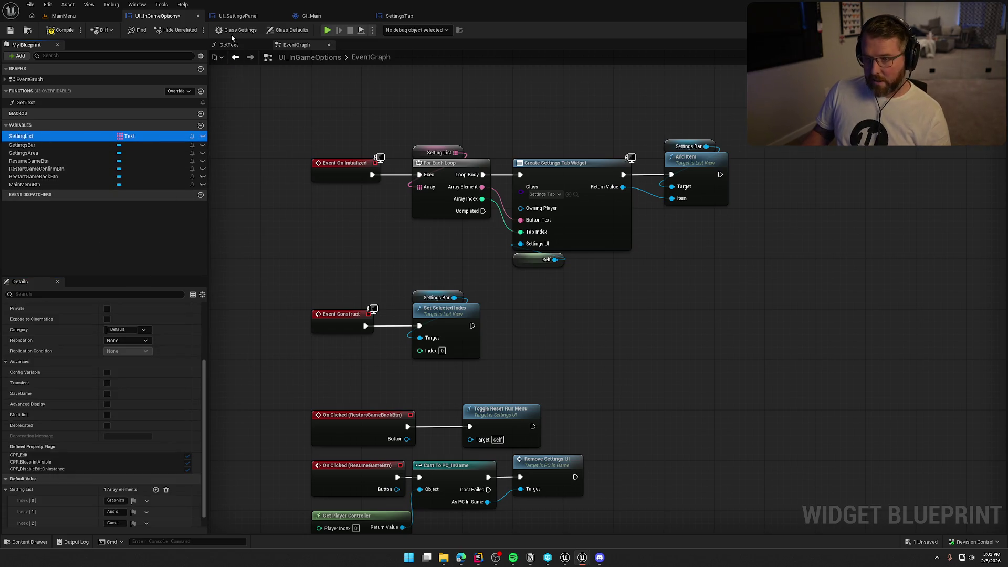
{"action": "left_click", "coordinate": [236, 16]}
{"action": "scroll", "coordinate": [85, 211], "scroll_direction": "down", "scroll_amount": 6}
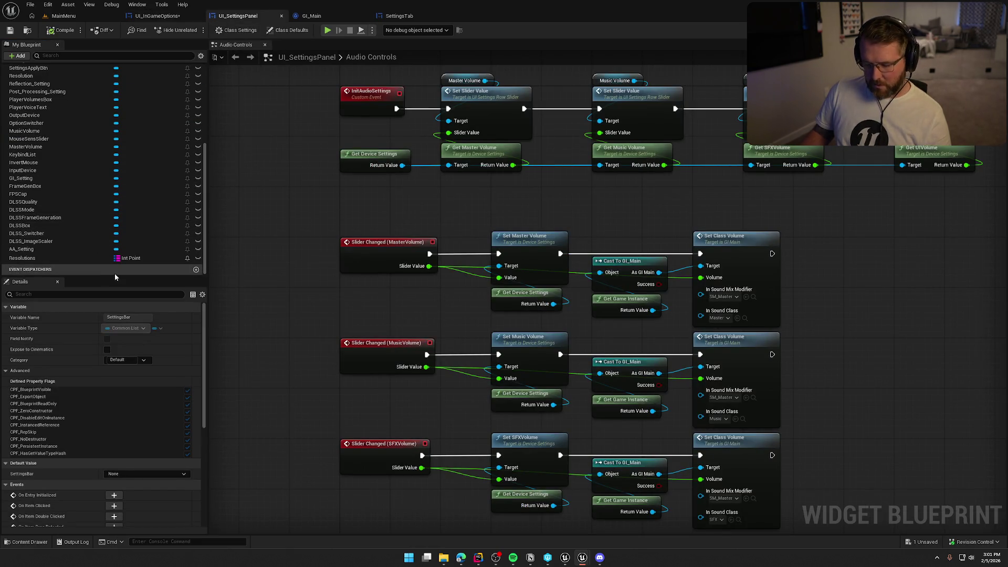
{"action": "key", "text": "ctrl+v"}
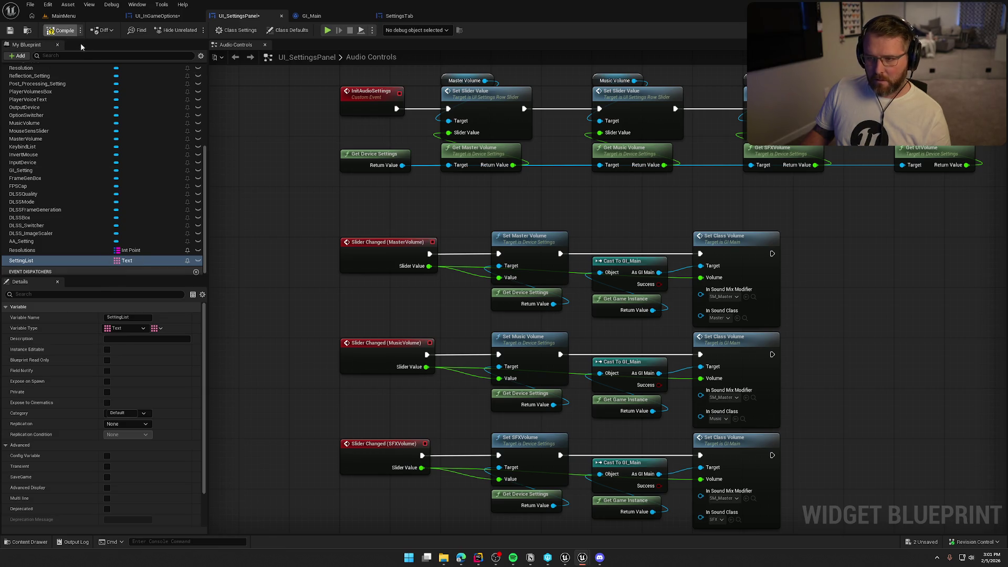
- Save UI_SettingsPanel, then delete UI_InGameOptions' For Each Loop tab-creation nodes
{"action": "key", "text": "ctrl+s"}
{"action": "left_click", "coordinate": [185, 19]}
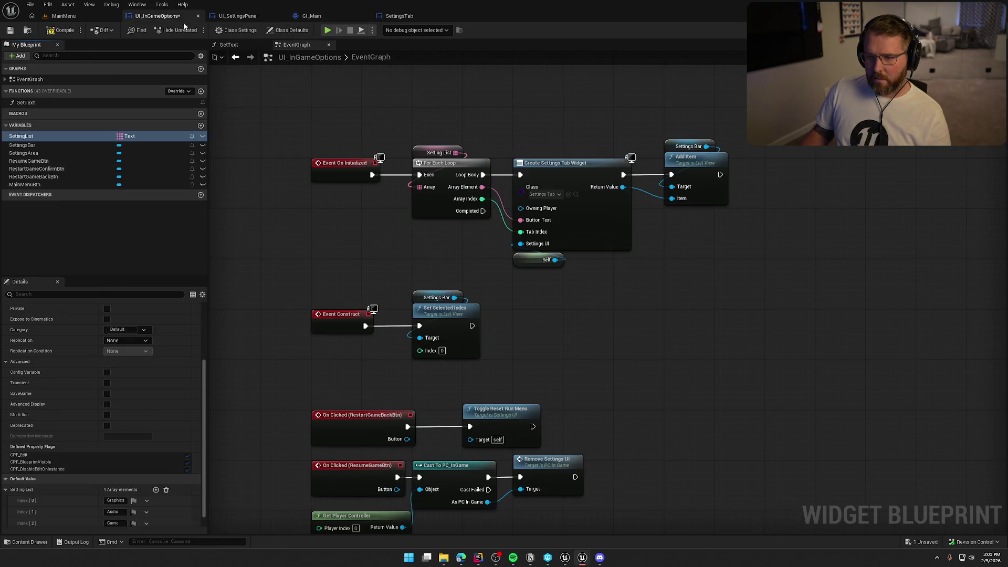
{"action": "mouse_move", "coordinate": [419, 135]}
{"action": "left_mouse_down"}
{"action": "mouse_move", "coordinate": [493, 221]}
{"action": "mouse_move", "coordinate": [782, 277]}
{"action": "mouse_move", "coordinate": [762, 273]}
{"action": "left_mouse_up"}
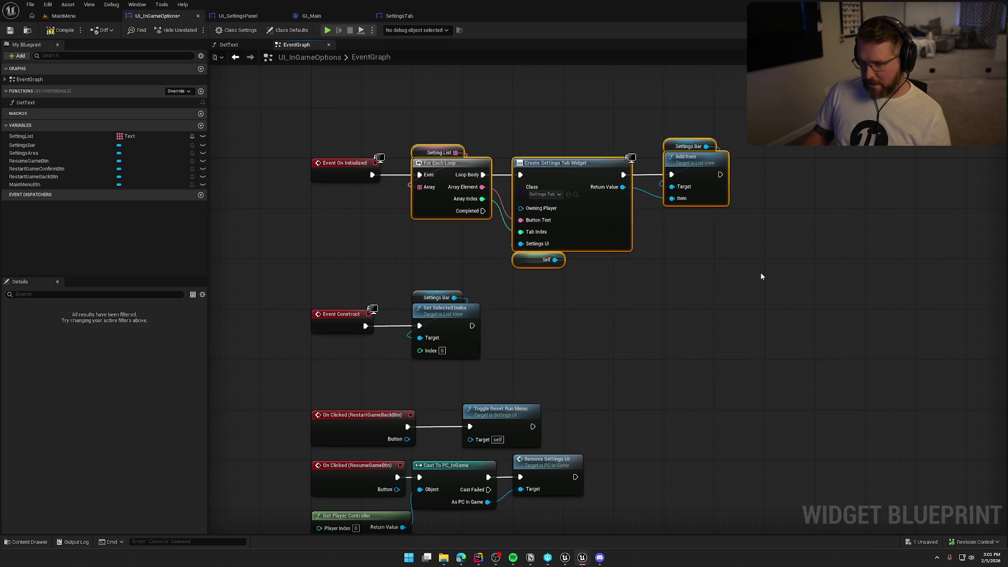
{"action": "key", "text": "Delete"}
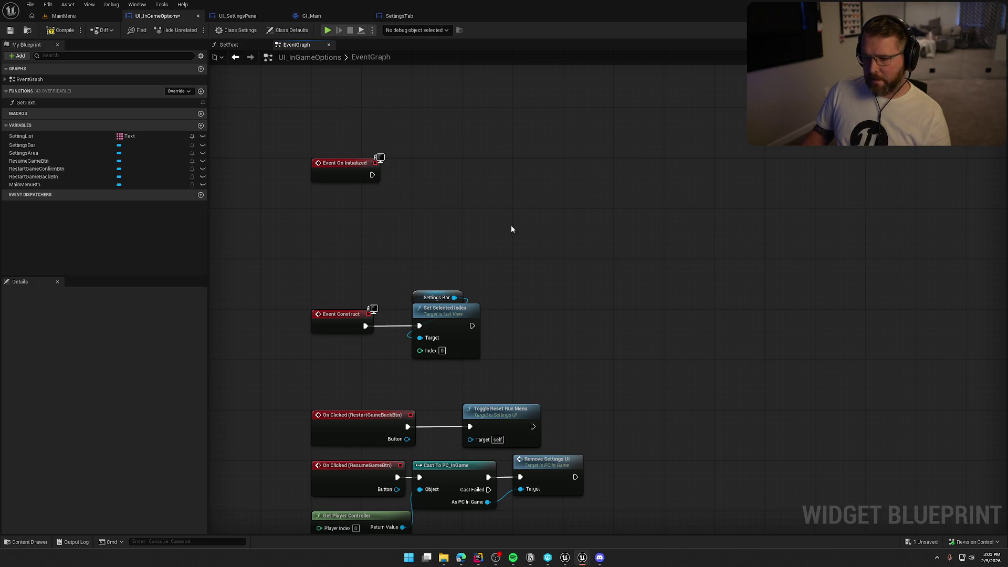
{"action": "left_click_drag", "start_coordinate": [511, 225], "coordinate": [520, 268]}
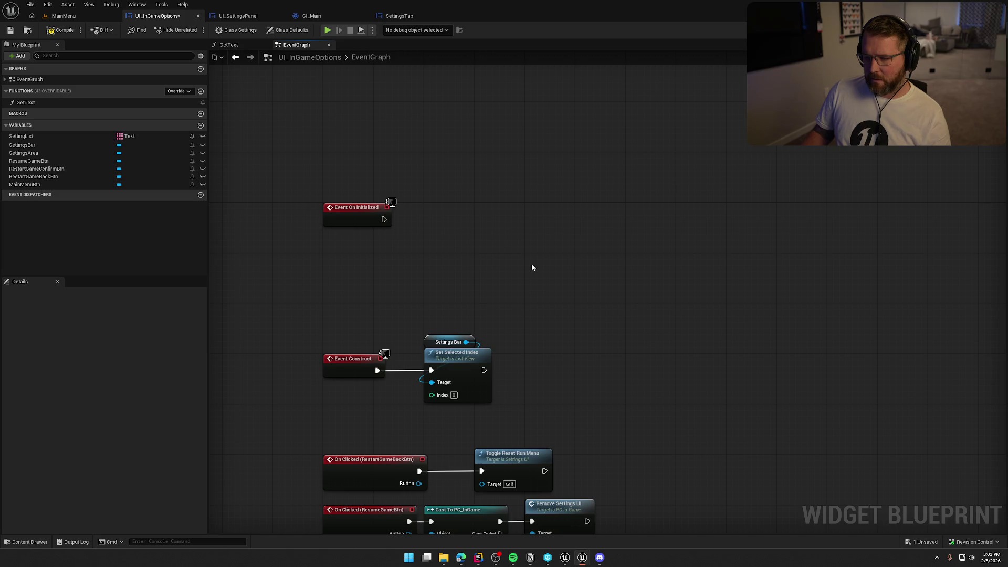
- Open UI_SettingsPanel's EventGraph at CustomEvent and review the Event Construct, Window Mode, FPSCap and Vsync nodes
{"action": "left_click", "coordinate": [238, 15]}
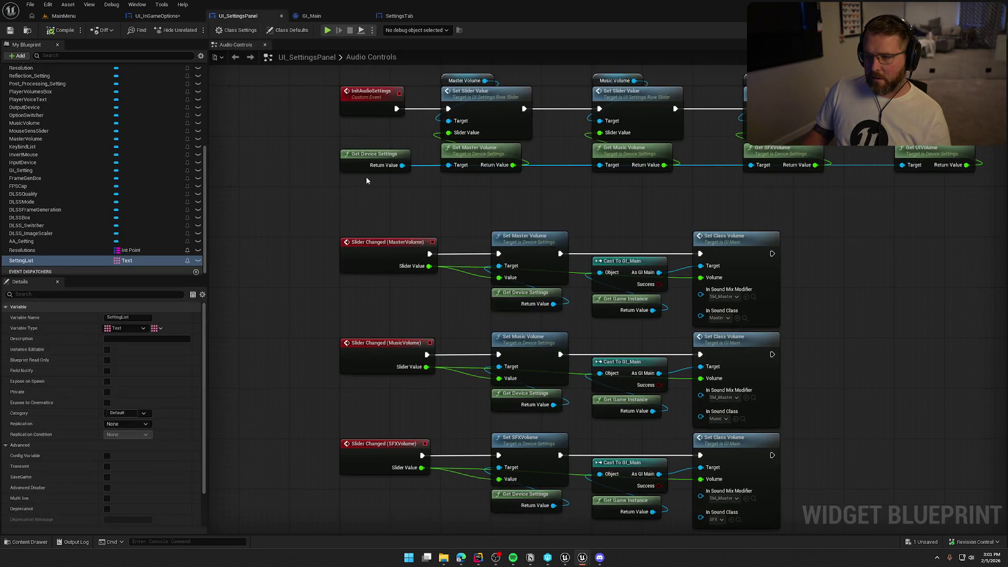
{"action": "scroll", "coordinate": [32, 105], "scroll_direction": "up", "scroll_amount": 15}
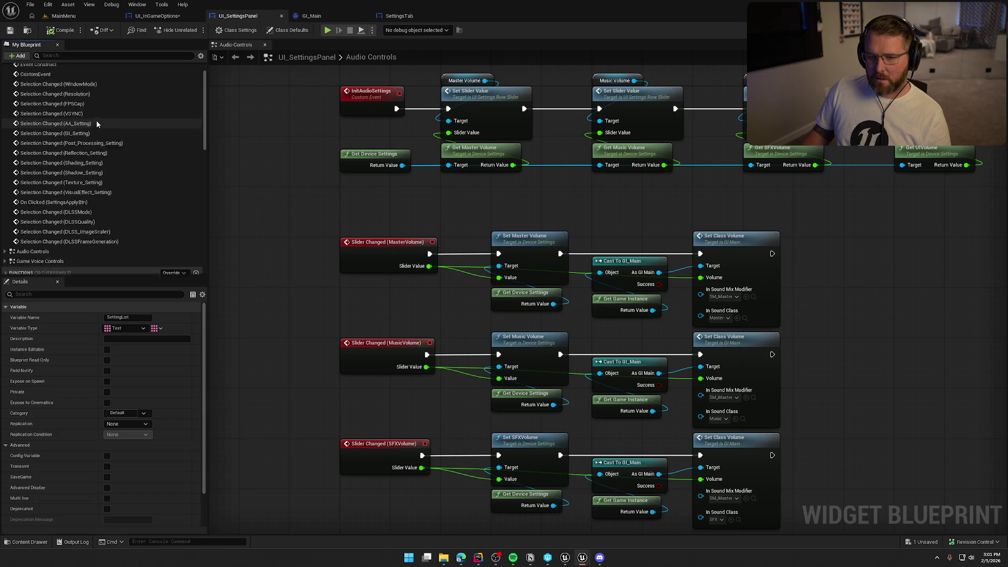
{"action": "double_click", "coordinate": [62, 97]}
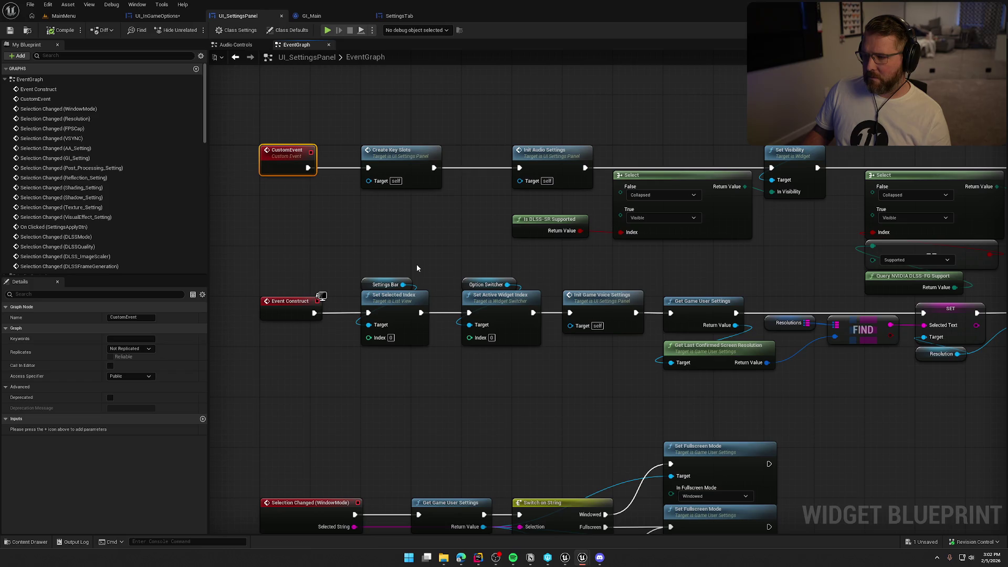
{"action": "left_click_drag", "start_coordinate": [416, 267], "coordinate": [213, 241]}
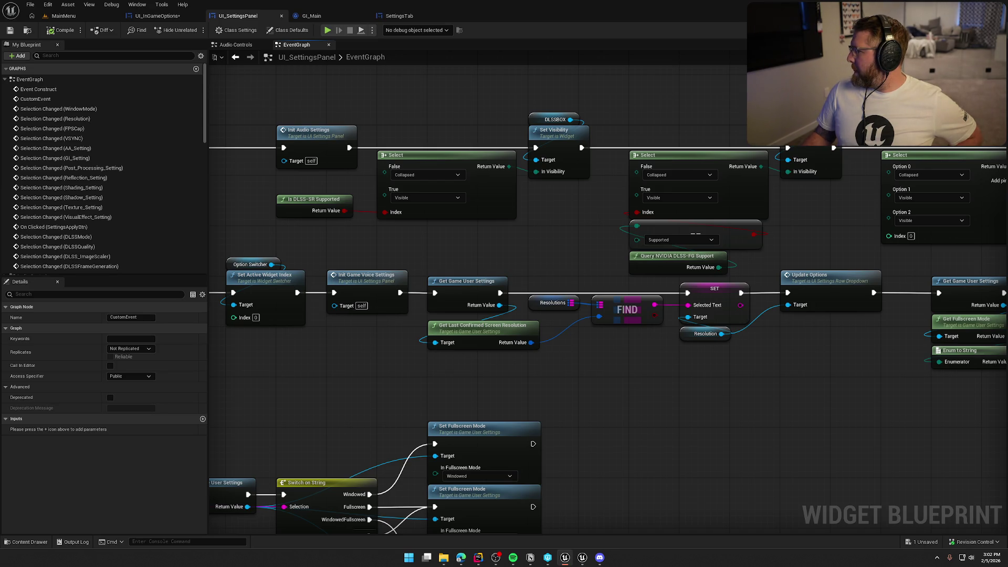
{"action": "left_click_drag", "start_coordinate": [377, 135], "coordinate": [636, 142]}
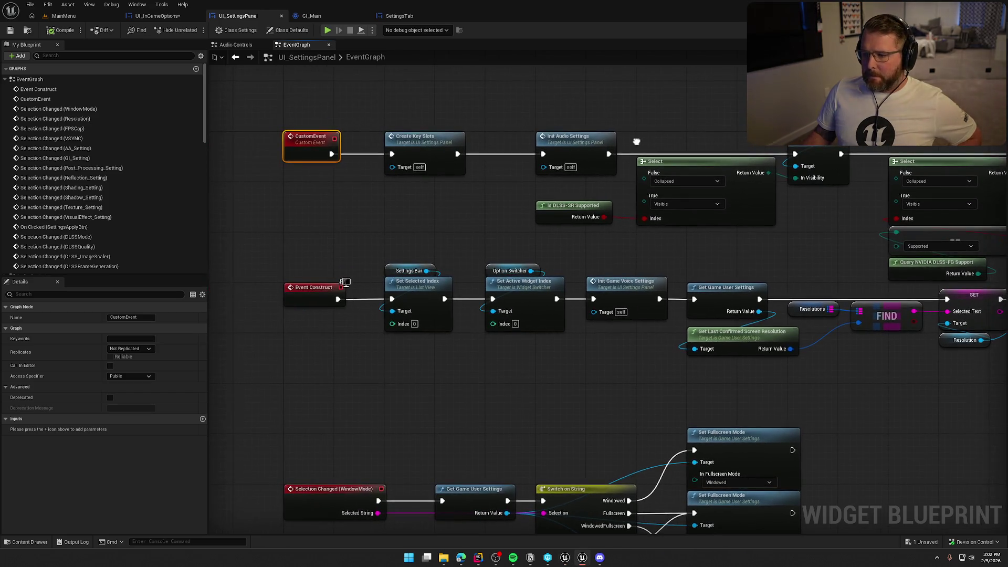
{"action": "left_click_drag", "start_coordinate": [332, 202], "coordinate": [435, 219]}
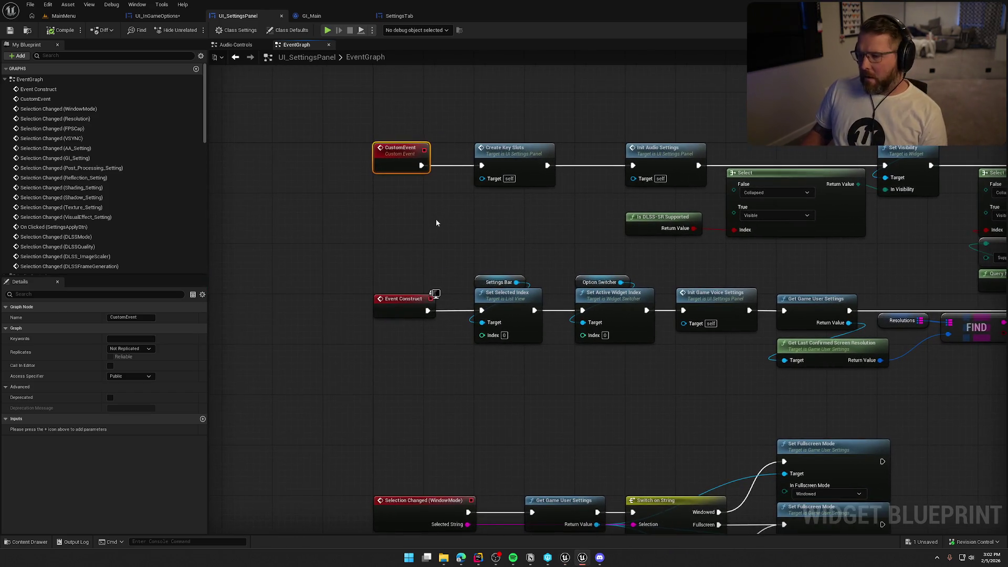
{"action": "left_click_drag", "start_coordinate": [505, 227], "coordinate": [375, 215]}
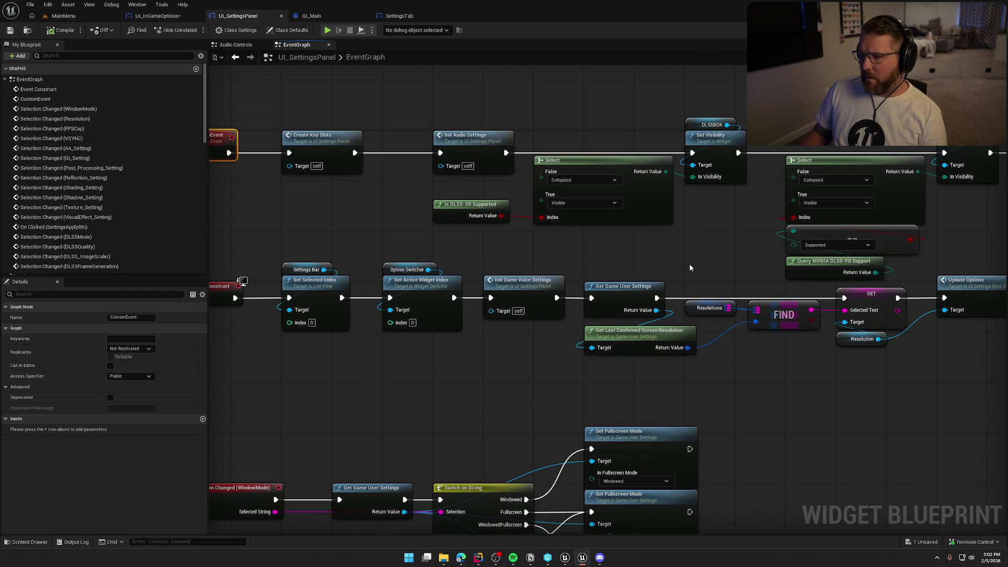
{"action": "mouse_move", "coordinate": [713, 238]}
{"action": "left_mouse_down"}
{"action": "mouse_move", "coordinate": [248, 220]}
{"action": "mouse_move", "coordinate": [607, 237]}
{"action": "mouse_move", "coordinate": [452, 168]}
{"action": "left_mouse_up"}
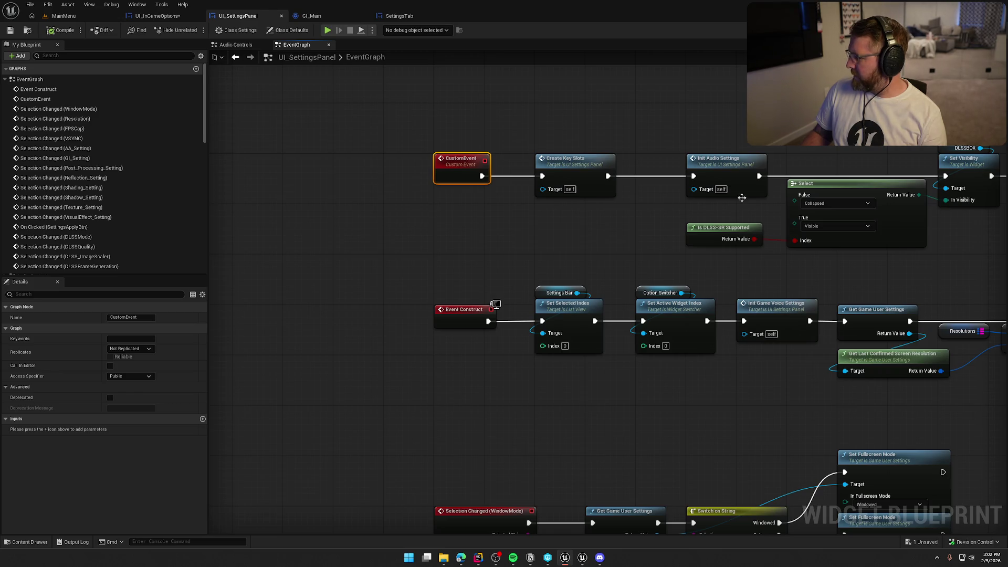
{"action": "left_click_drag", "start_coordinate": [510, 255], "coordinate": [466, 244]}
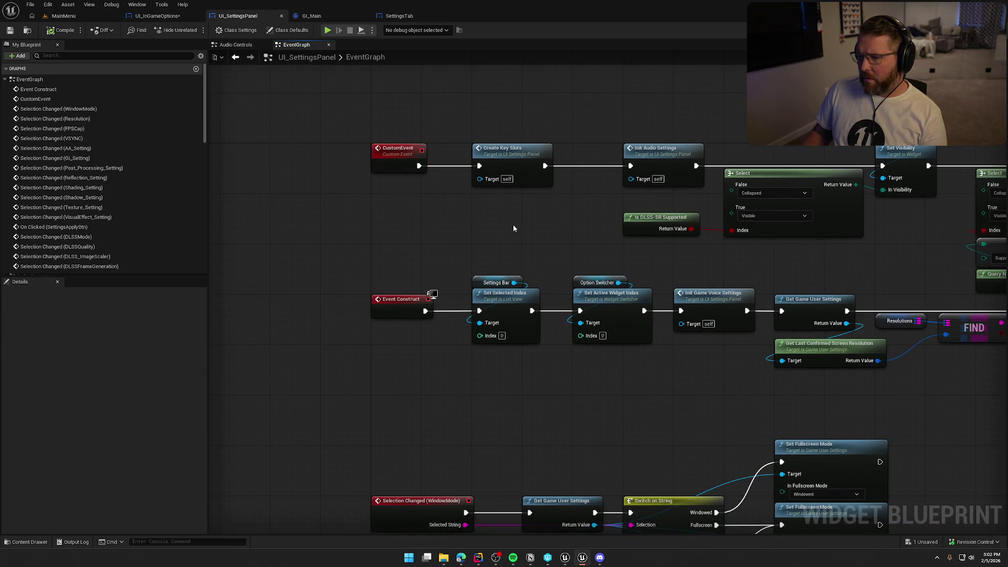
{"action": "scroll", "coordinate": [514, 228], "scroll_direction": "down", "scroll_amount": 3}
{"action": "scroll", "coordinate": [401, 216], "scroll_direction": "up", "scroll_amount": 2}
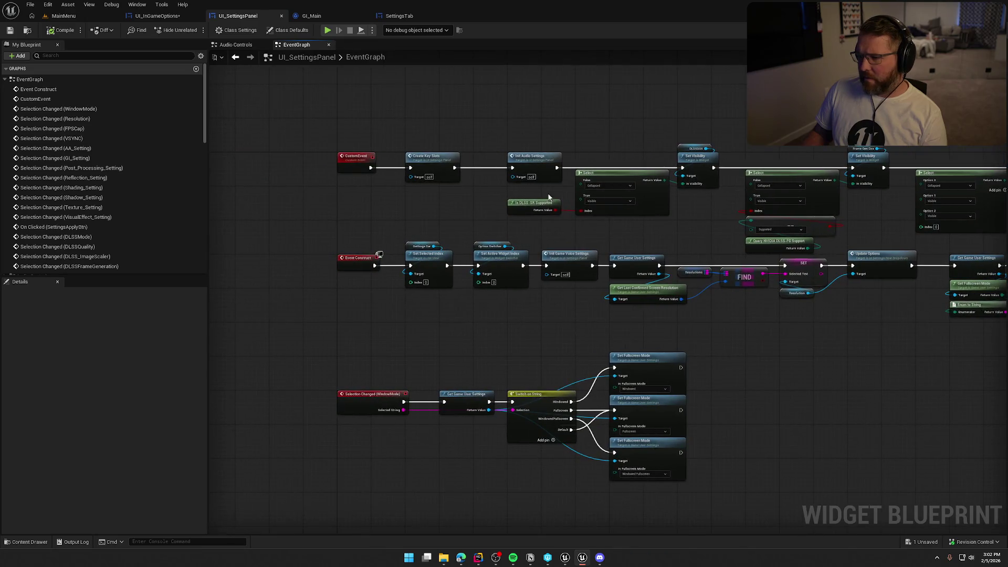
{"action": "scroll", "coordinate": [440, 266], "scroll_direction": "up", "scroll_amount": 2}
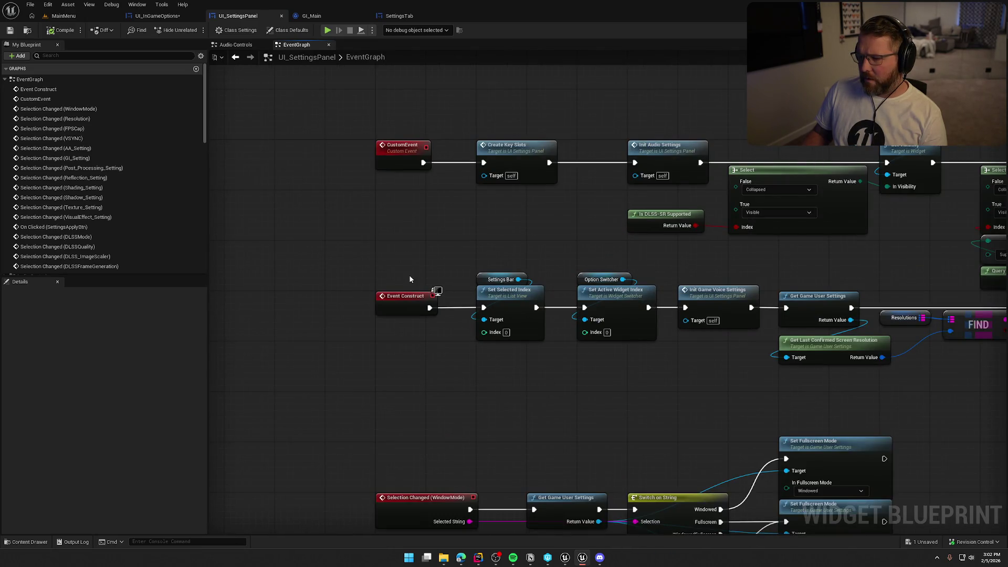
{"action": "scroll", "coordinate": [409, 279], "scroll_direction": "down", "scroll_amount": 2}
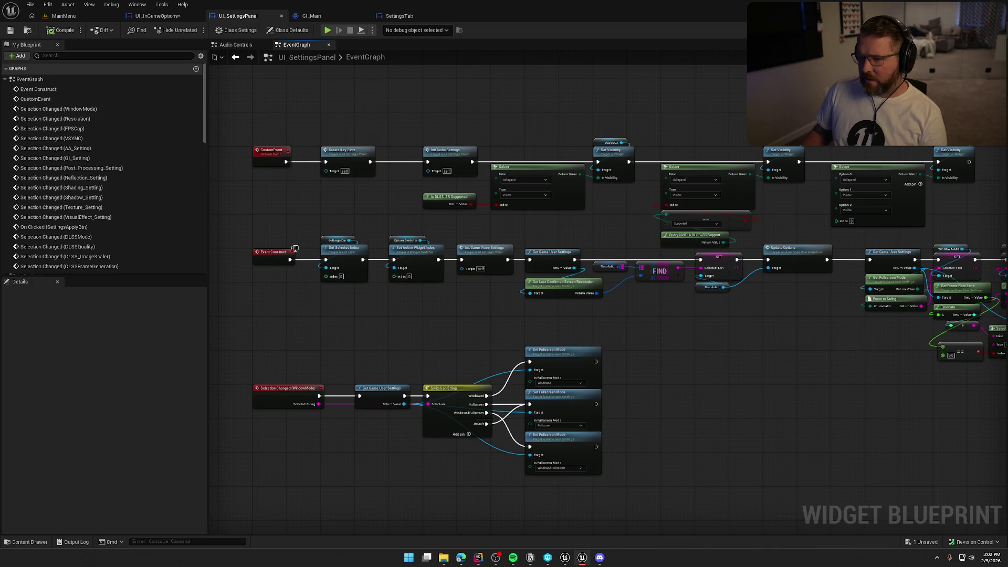
- Rename the CustomEvent node to 'Activated'
{"action": "left_click", "coordinate": [390, 234]}
{"action": "scroll", "coordinate": [414, 308], "scroll_direction": "up", "scroll_amount": 2}
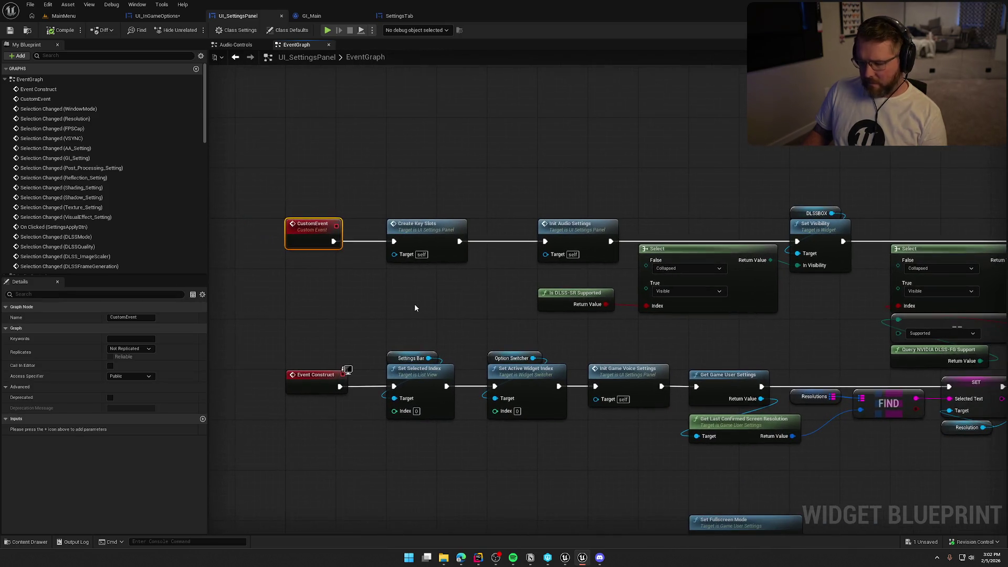
{"action": "key", "text": "F2"}
{"action": "type", "text": "ASc"}
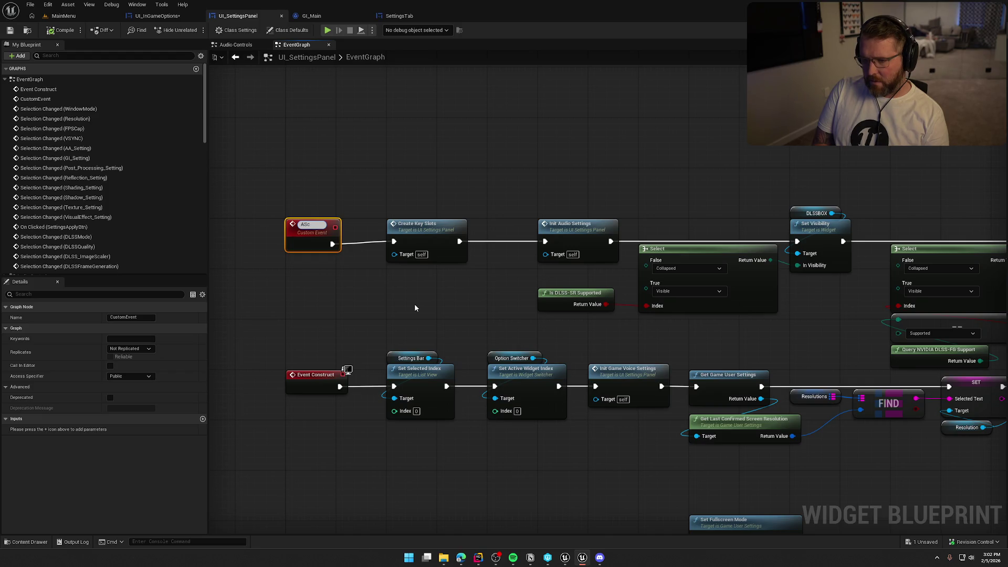
{"action": "key", "text": "BackSpace"}
{"action": "type", "text": "ctivated"}
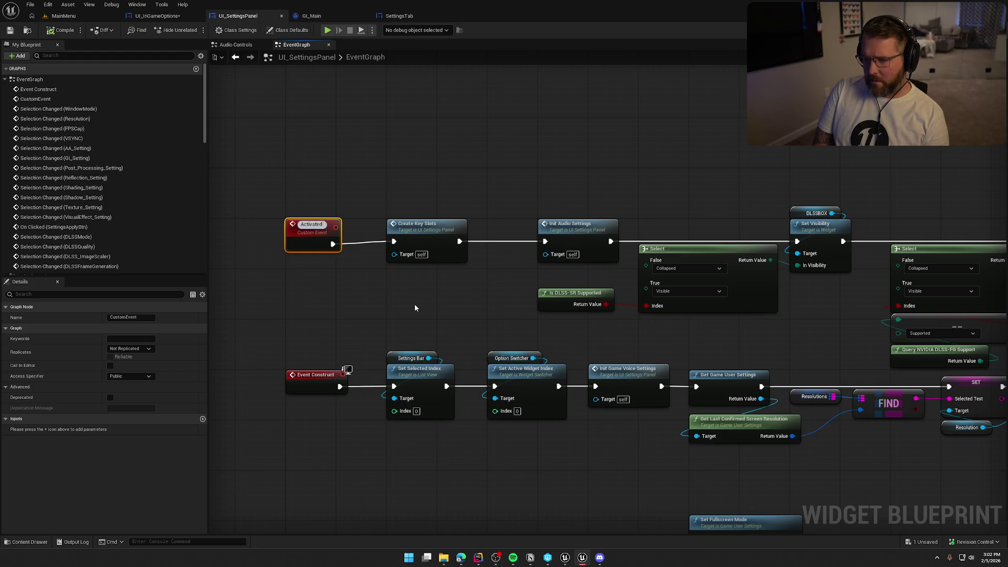
{"action": "key", "text": "Return"}
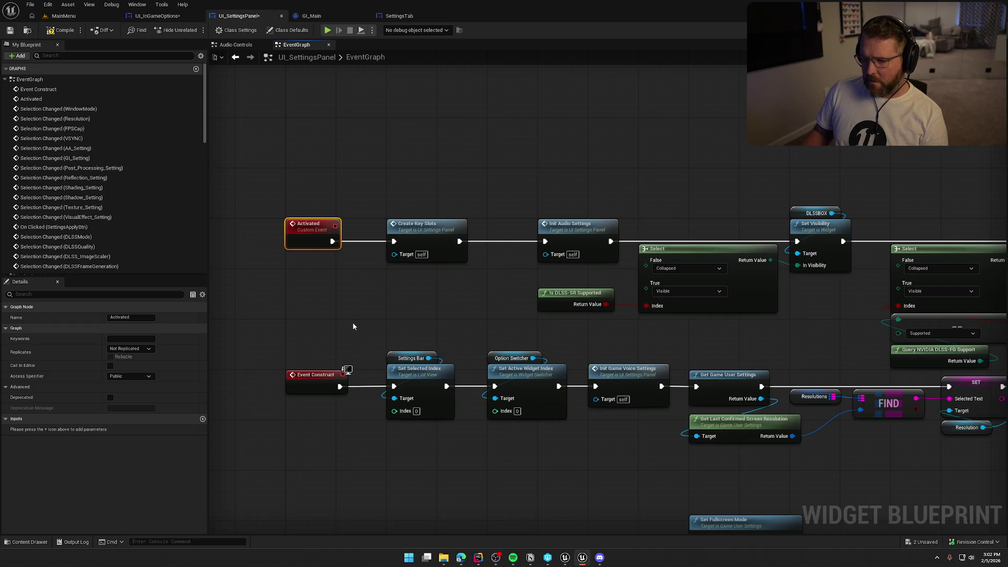
- Add an Activated call node wired from Event Construct's execution output
{"action": "scroll", "coordinate": [351, 322], "scroll_direction": "down", "scroll_amount": 2}
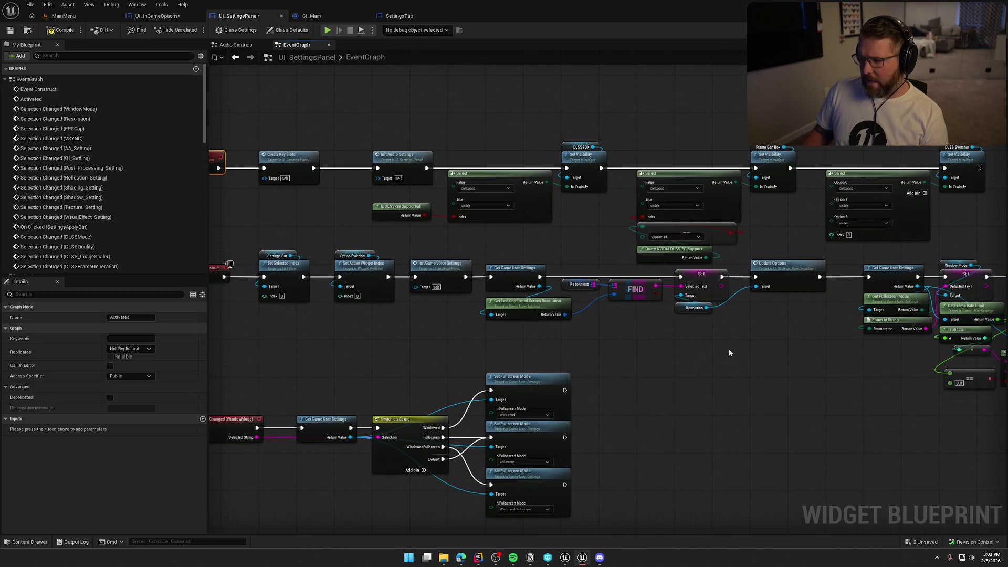
{"action": "mouse_move", "coordinate": [318, 323]}
{"action": "left_mouse_down"}
{"action": "mouse_move", "coordinate": [339, 291]}
{"action": "mouse_move", "coordinate": [319, 310]}
{"action": "left_mouse_up"}
{"action": "type", "text": "act"}
{"action": "scroll", "coordinate": [362, 367], "scroll_direction": "down", "scroll_amount": 2}
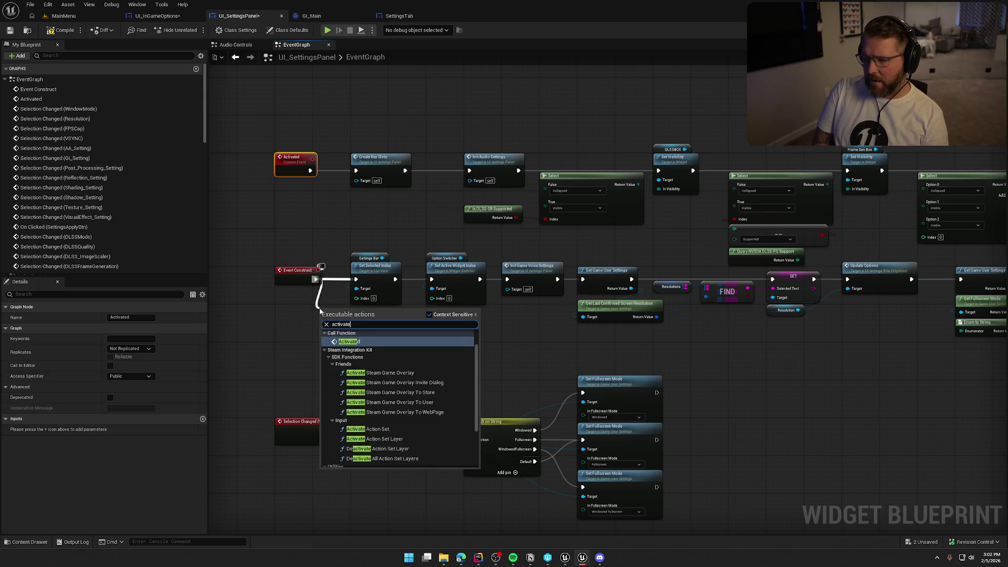
{"action": "left_click", "coordinate": [362, 334]}
{"action": "scroll", "coordinate": [373, 331], "scroll_direction": "down", "scroll_amount": 1}
{"action": "left_click_drag", "start_coordinate": [373, 332], "coordinate": [361, 344]}
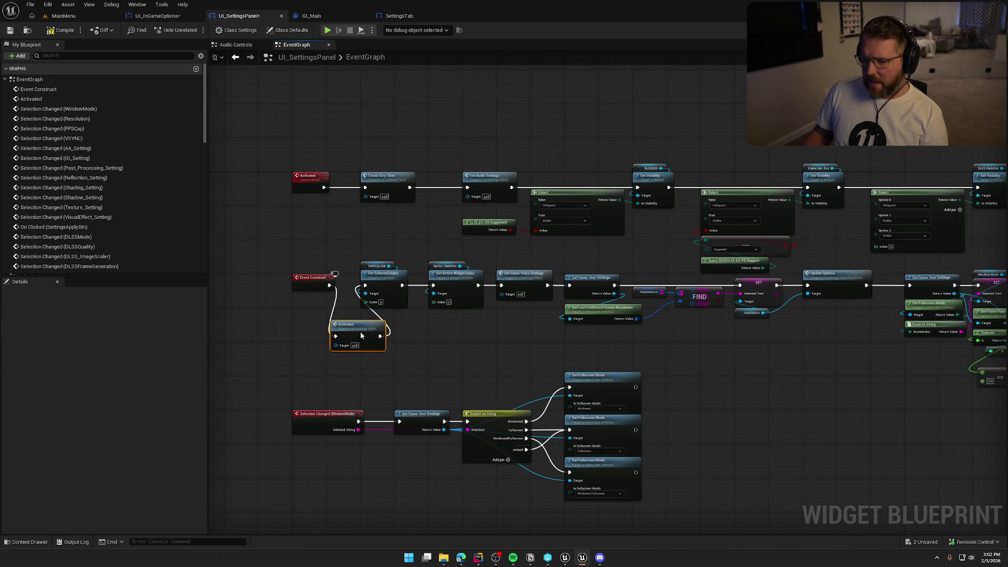
{"action": "scroll", "coordinate": [409, 315], "scroll_direction": "up", "scroll_amount": 2}
{"action": "mouse_move", "coordinate": [349, 220]}
{"action": "left_mouse_down"}
{"action": "mouse_move", "coordinate": [686, 313]}
{"action": "mouse_move", "coordinate": [458, 295]}
{"action": "left_mouse_up"}
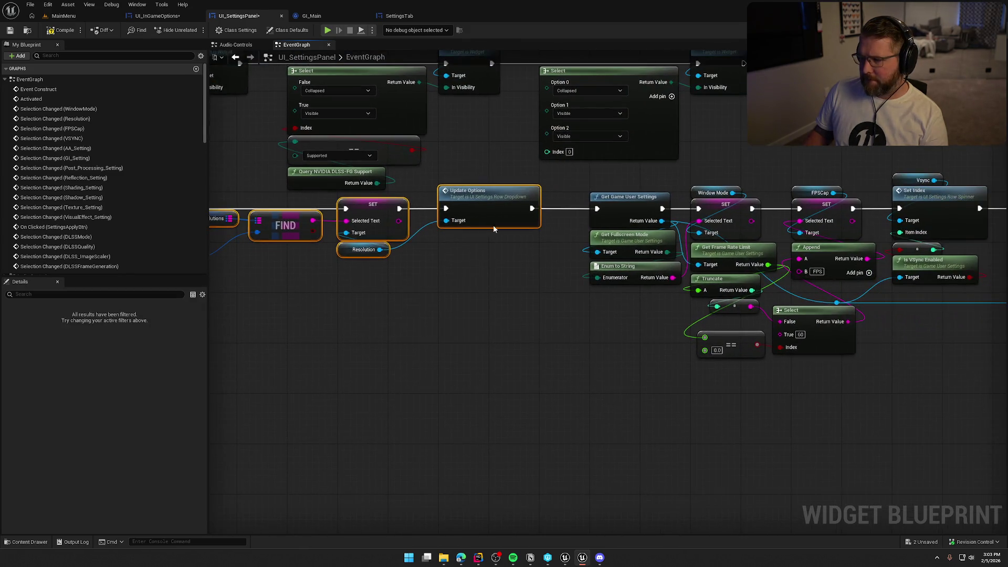
- Shift the FIND, SET, Update Options and resolution setting nodes to the right
{"action": "mouse_move", "coordinate": [493, 224]}
{"action": "left_mouse_down"}
{"action": "mouse_move", "coordinate": [512, 202]}
{"action": "mouse_move", "coordinate": [548, 201]}
{"action": "mouse_move", "coordinate": [534, 201]}
{"action": "mouse_move", "coordinate": [760, 322]}
{"action": "mouse_move", "coordinate": [245, 324]}
{"action": "left_mouse_up"}
{"action": "scroll", "coordinate": [341, 298], "scroll_direction": "down", "scroll_amount": 2}
{"action": "mouse_move", "coordinate": [354, 241]}
{"action": "left_mouse_down"}
{"action": "mouse_move", "coordinate": [472, 345]}
{"action": "mouse_move", "coordinate": [877, 319]}
{"action": "mouse_move", "coordinate": [621, 297]}
{"action": "mouse_move", "coordinate": [294, 293]}
{"action": "mouse_move", "coordinate": [944, 286]}
{"action": "mouse_move", "coordinate": [799, 270]}
{"action": "mouse_move", "coordinate": [225, 248]}
{"action": "left_mouse_up"}
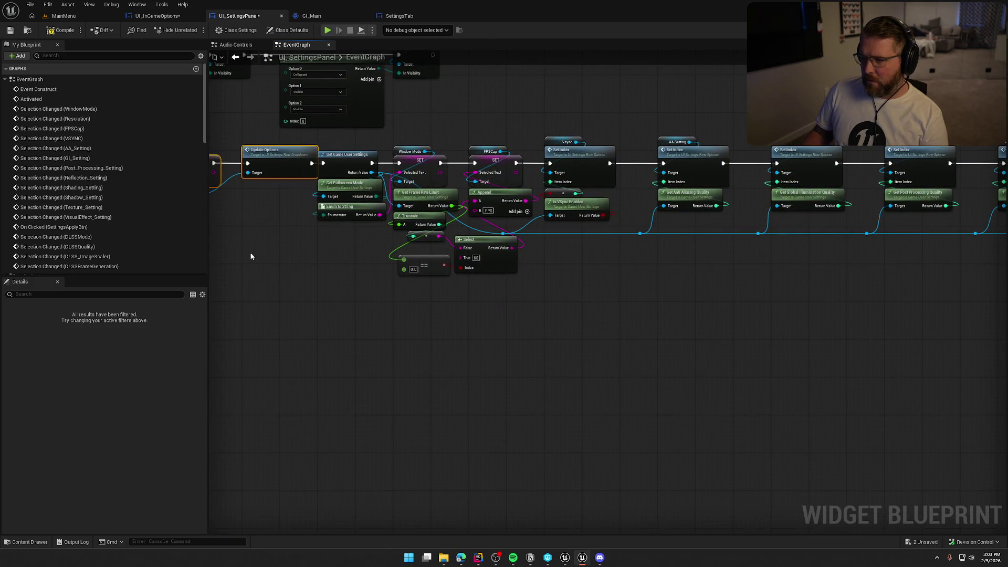
{"action": "scroll", "coordinate": [302, 266], "scroll_direction": "down", "scroll_amount": 4}
{"action": "scroll", "coordinate": [349, 272], "scroll_direction": "down", "scroll_amount": 2}
{"action": "mouse_move", "coordinate": [862, 297]}
{"action": "left_mouse_down"}
{"action": "mouse_move", "coordinate": [460, 220]}
{"action": "mouse_move", "coordinate": [337, 224]}
{"action": "mouse_move", "coordinate": [334, 236]}
{"action": "left_mouse_up"}
{"action": "scroll", "coordinate": [334, 236], "scroll_direction": "up", "scroll_amount": 5}
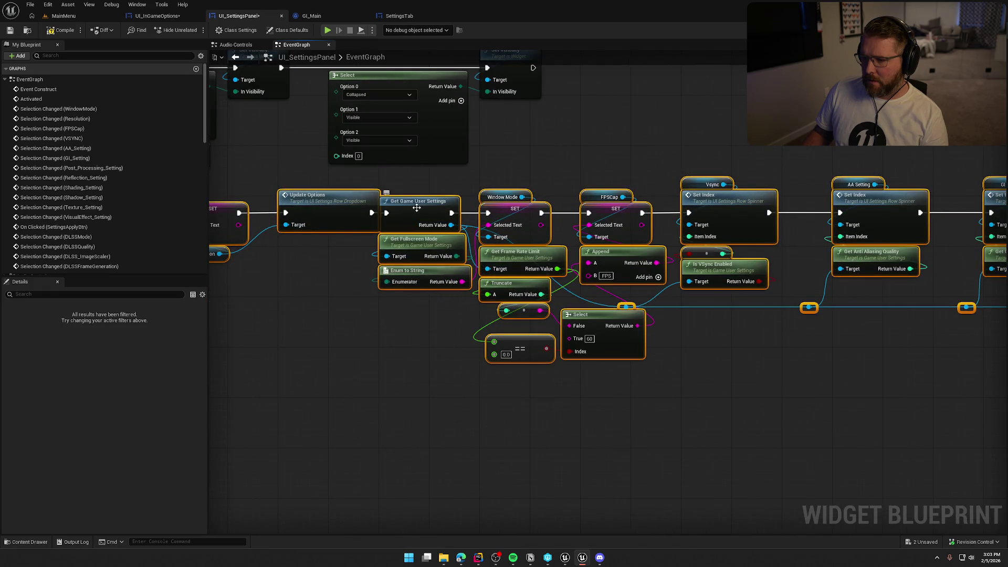
{"action": "left_click_drag", "start_coordinate": [416, 211], "coordinate": [465, 213]}
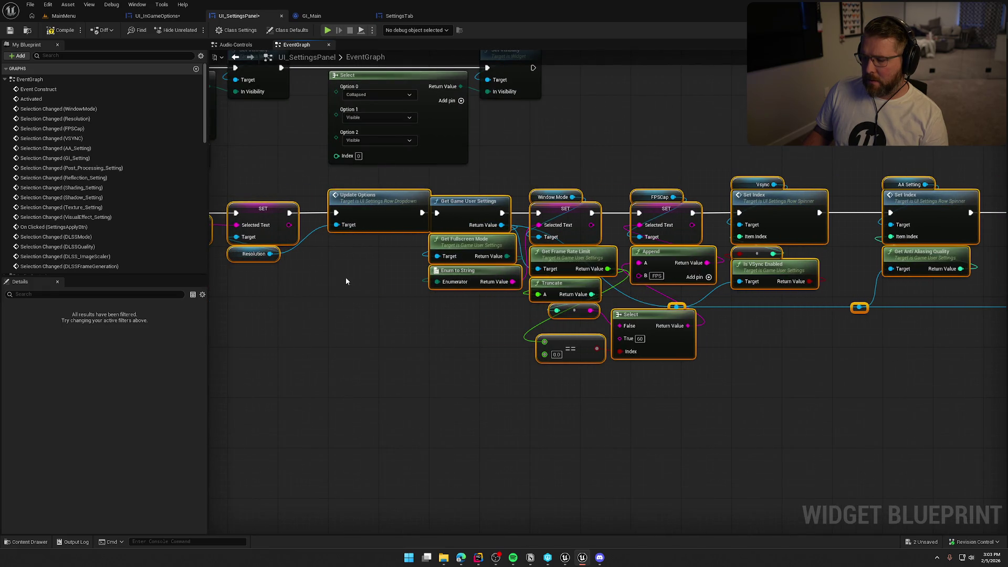
{"action": "scroll", "coordinate": [673, 280], "scroll_direction": "down", "scroll_amount": 2}
{"action": "mouse_move", "coordinate": [345, 281]}
{"action": "left_mouse_down"}
{"action": "mouse_move", "coordinate": [672, 281]}
{"action": "mouse_move", "coordinate": [386, 217]}
{"action": "left_mouse_up"}
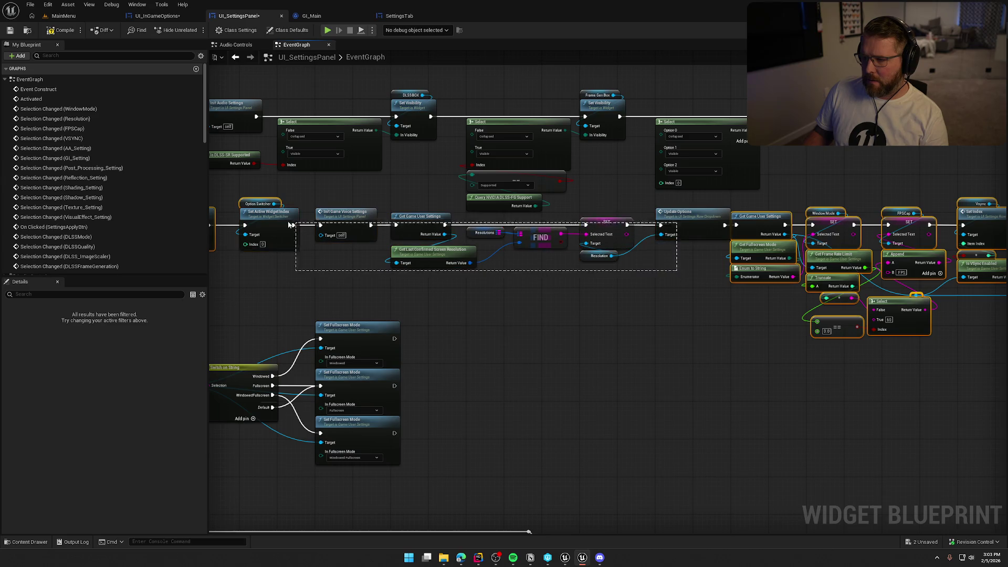
- Move the Set Active Widget Index row right and place Option Switcher above it
{"action": "left_click_drag", "start_coordinate": [331, 292], "coordinate": [539, 289]}
{"action": "left_click_drag", "start_coordinate": [542, 279], "coordinate": [389, 210]}
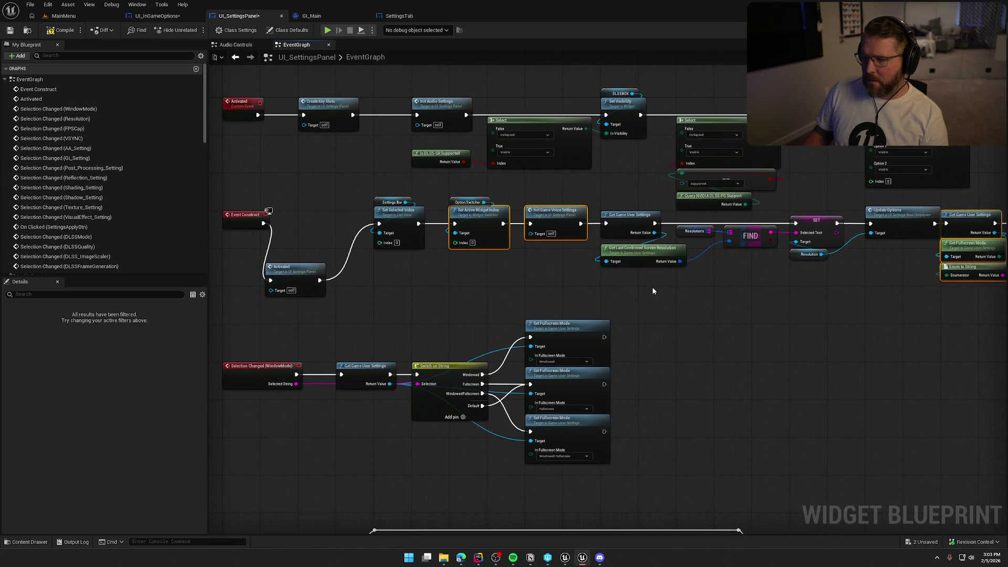
{"action": "left_click_drag", "start_coordinate": [944, 300], "coordinate": [353, 300]}
{"action": "left_click_drag", "start_coordinate": [378, 222], "coordinate": [417, 216]}
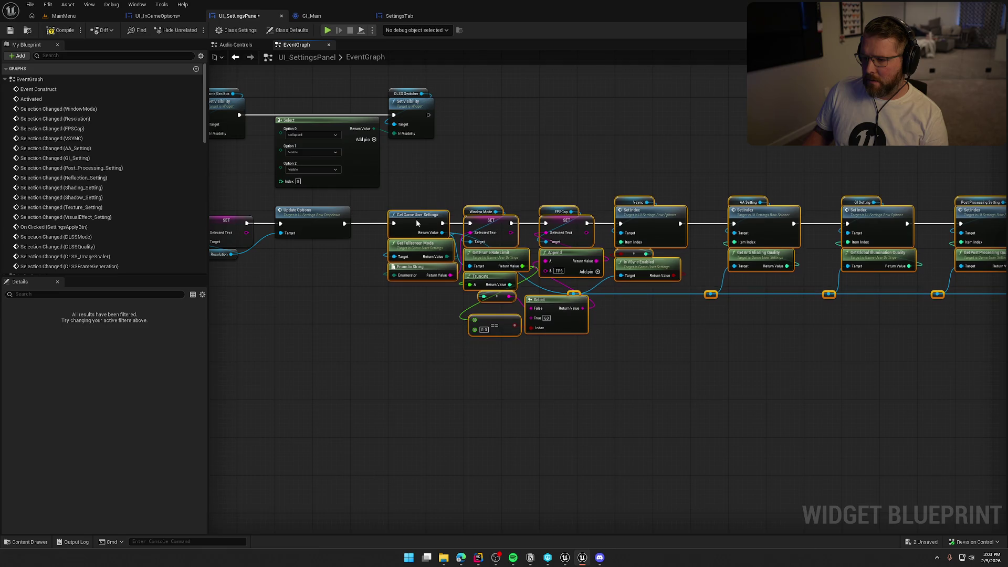
{"action": "mouse_move", "coordinate": [313, 269]}
{"action": "left_mouse_down"}
{"action": "mouse_move", "coordinate": [495, 308]}
{"action": "mouse_move", "coordinate": [758, 310]}
{"action": "left_mouse_up"}
{"action": "scroll", "coordinate": [495, 308], "scroll_direction": "up", "scroll_amount": 2}
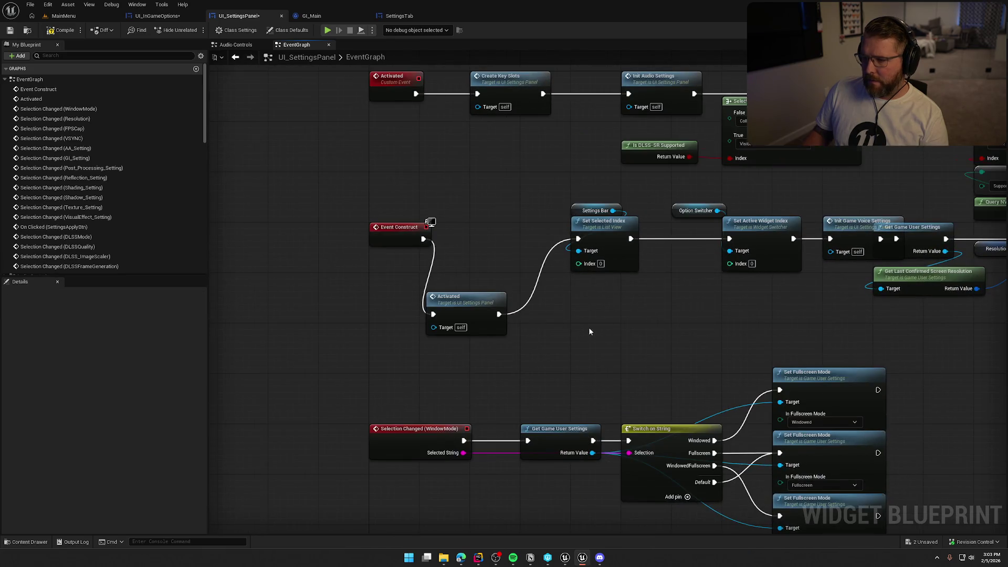
{"action": "left_click_drag", "start_coordinate": [588, 326], "coordinate": [399, 324]}
{"action": "left_click", "coordinate": [501, 205]}
{"action": "left_click_drag", "start_coordinate": [502, 205], "coordinate": [540, 205]}
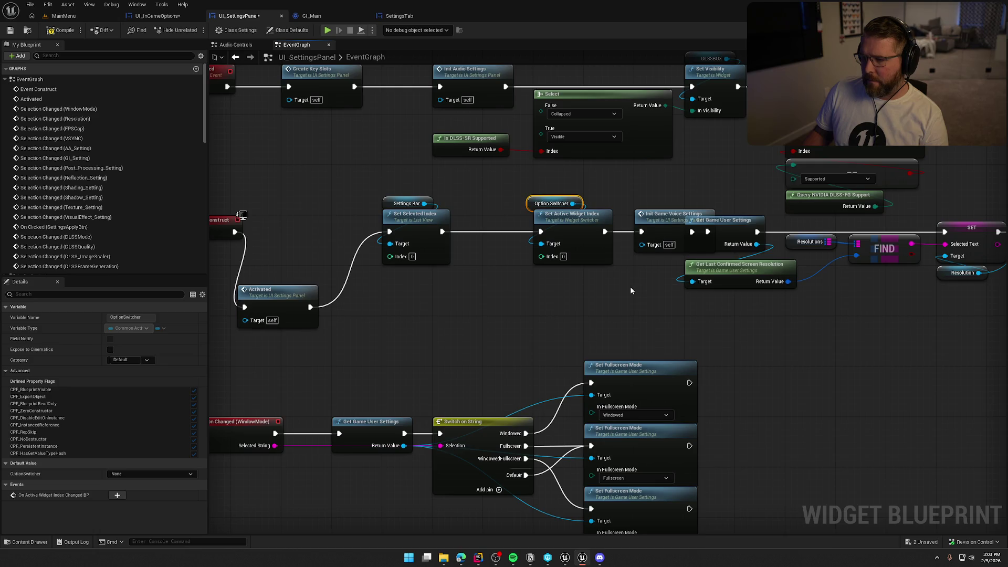
- Shift the middle row of nodes, including Update Options and Window Mode, further right
{"action": "left_click_drag", "start_coordinate": [629, 286], "coordinate": [455, 279]}
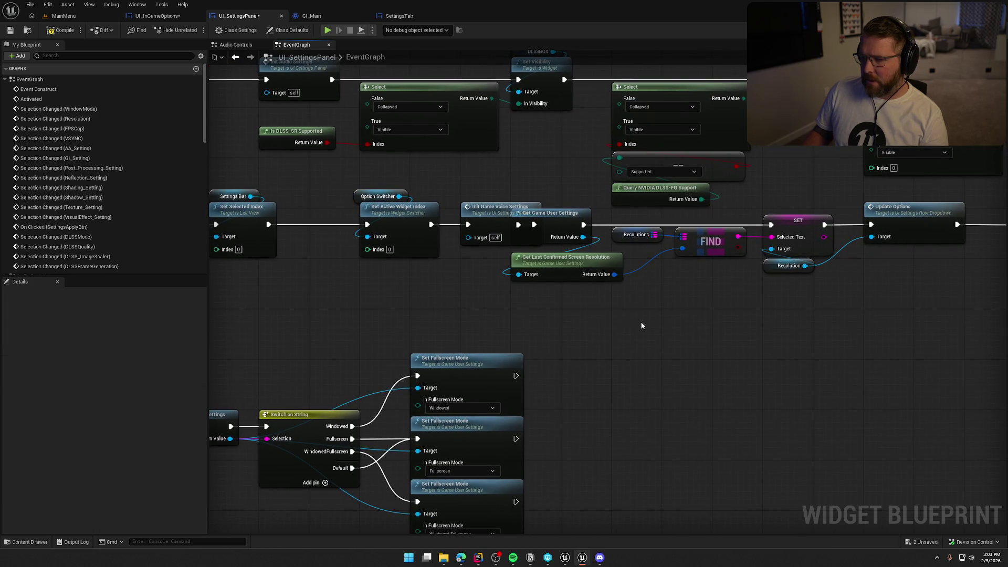
{"action": "left_click_drag", "start_coordinate": [762, 340], "coordinate": [586, 321]}
{"action": "left_click_drag", "start_coordinate": [725, 315], "coordinate": [333, 185]}
{"action": "mouse_move", "coordinate": [534, 226]}
{"action": "left_mouse_down"}
{"action": "mouse_move", "coordinate": [515, 226]}
{"action": "mouse_move", "coordinate": [582, 226]}
{"action": "left_mouse_up"}
{"action": "mouse_move", "coordinate": [634, 335]}
{"action": "left_mouse_down"}
{"action": "mouse_move", "coordinate": [610, 336]}
{"action": "mouse_move", "coordinate": [913, 344]}
{"action": "left_mouse_up"}
{"action": "scroll", "coordinate": [610, 336], "scroll_direction": "down", "scroll_amount": 10}
{"action": "scroll", "coordinate": [506, 234], "scroll_direction": "up", "scroll_amount": 10}
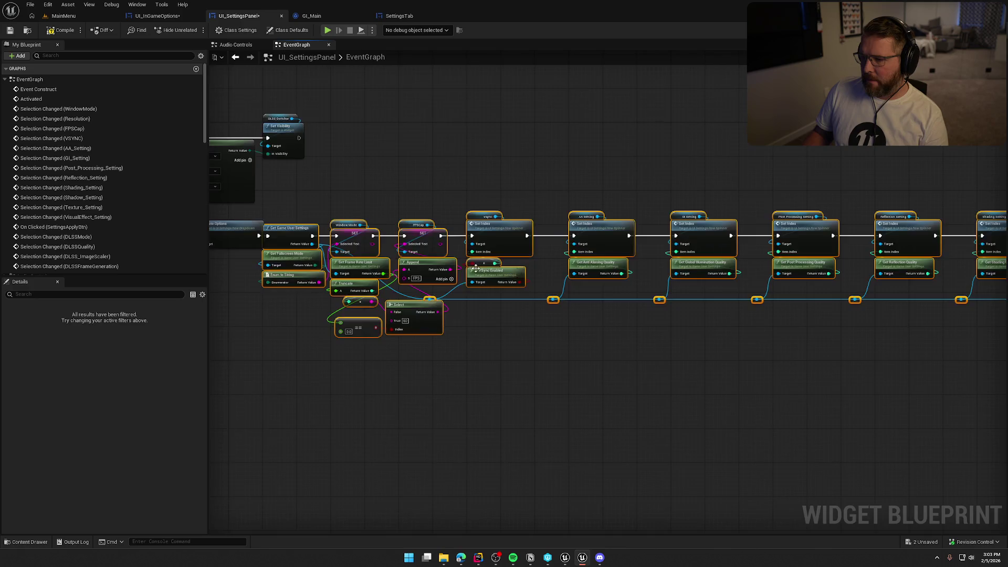
- Place the Activated call between Event Construct and Set Selected Index, pulling Set Active Widget Index left
{"action": "left_click_drag", "start_coordinate": [505, 234], "coordinate": [563, 233]}
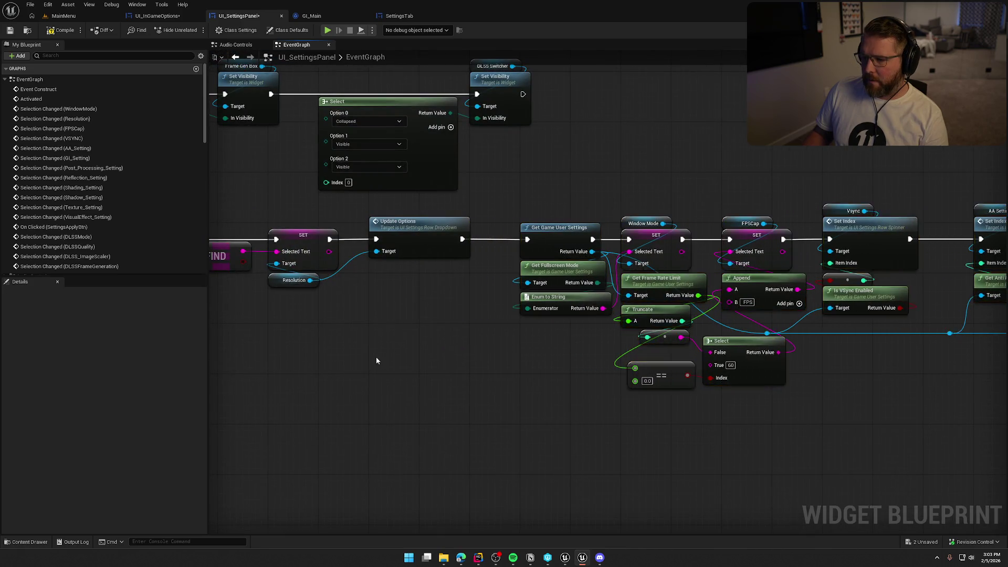
{"action": "mouse_move", "coordinate": [376, 357]}
{"action": "left_mouse_down"}
{"action": "mouse_move", "coordinate": [517, 309]}
{"action": "mouse_move", "coordinate": [703, 310]}
{"action": "left_mouse_up"}
{"action": "mouse_move", "coordinate": [487, 310]}
{"action": "left_mouse_down"}
{"action": "mouse_move", "coordinate": [530, 232]}
{"action": "mouse_move", "coordinate": [347, 250]}
{"action": "left_mouse_up"}
{"action": "left_click_drag", "start_coordinate": [591, 262], "coordinate": [541, 262]}
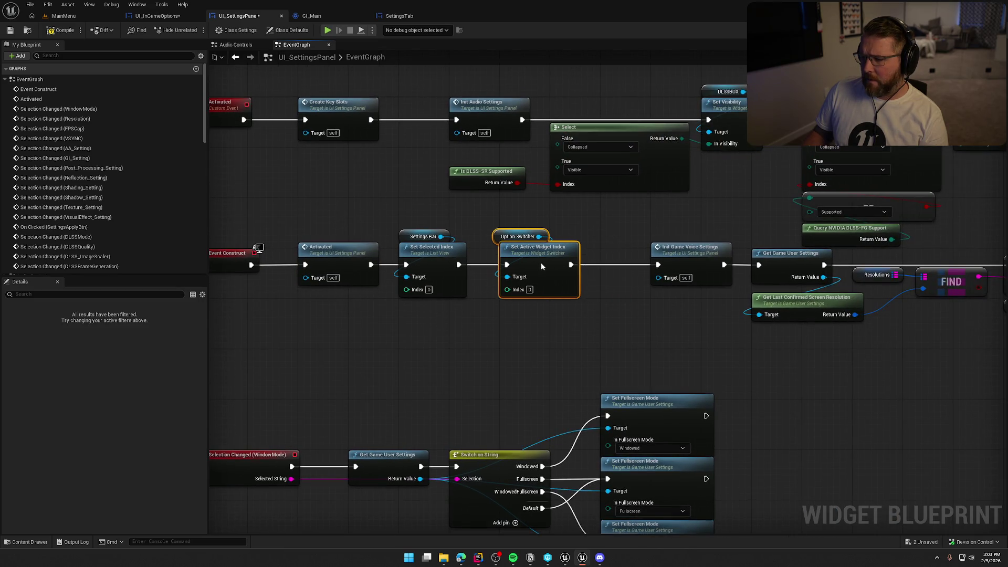
{"action": "left_click", "coordinate": [506, 238]}
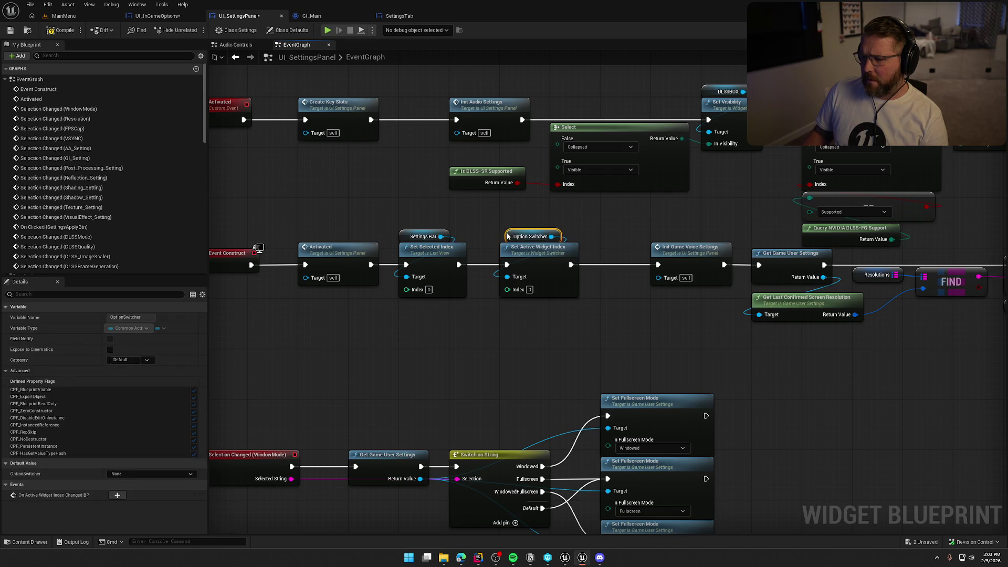
- Move the voice, resolution, FIND and Update Options nodes left to close the gap
{"action": "scroll", "coordinate": [649, 332], "scroll_direction": "down", "scroll_amount": 2}
{"action": "left_click_drag", "start_coordinate": [636, 254], "coordinate": [730, 319]}
{"action": "scroll", "coordinate": [836, 388], "scroll_direction": "down", "scroll_amount": 2}
{"action": "left_click_drag", "start_coordinate": [835, 388], "coordinate": [423, 266]}
{"action": "left_click_drag", "start_coordinate": [582, 290], "coordinate": [435, 254]}
{"action": "scroll", "coordinate": [571, 229], "scroll_direction": "down", "scroll_amount": 2}
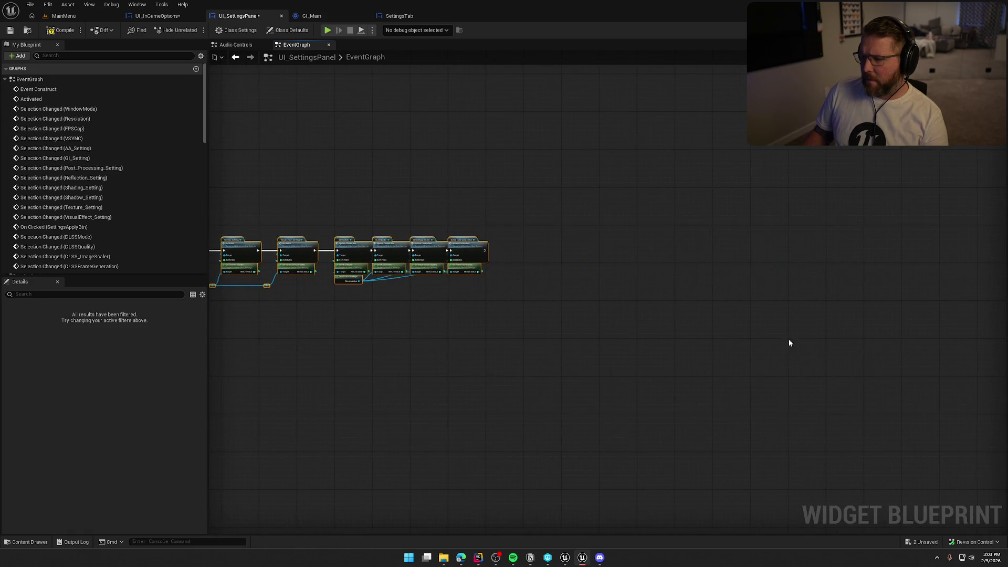
{"action": "scroll", "coordinate": [788, 339], "scroll_direction": "up", "scroll_amount": 2}
{"action": "scroll", "coordinate": [474, 388], "scroll_direction": "up", "scroll_amount": 6}
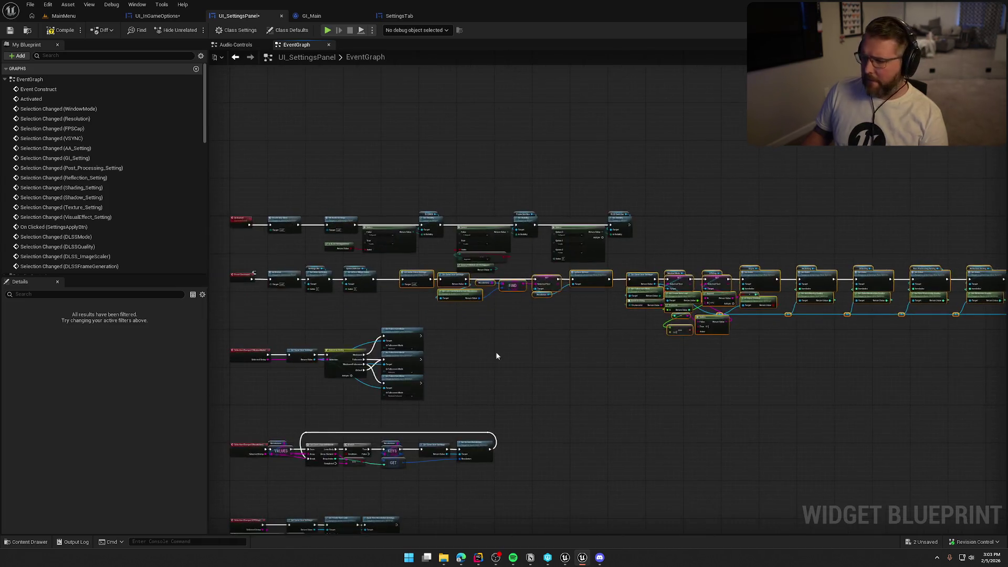
{"action": "left_click_drag", "start_coordinate": [627, 213], "coordinate": [578, 206]}
{"action": "left_click", "coordinate": [578, 173]}
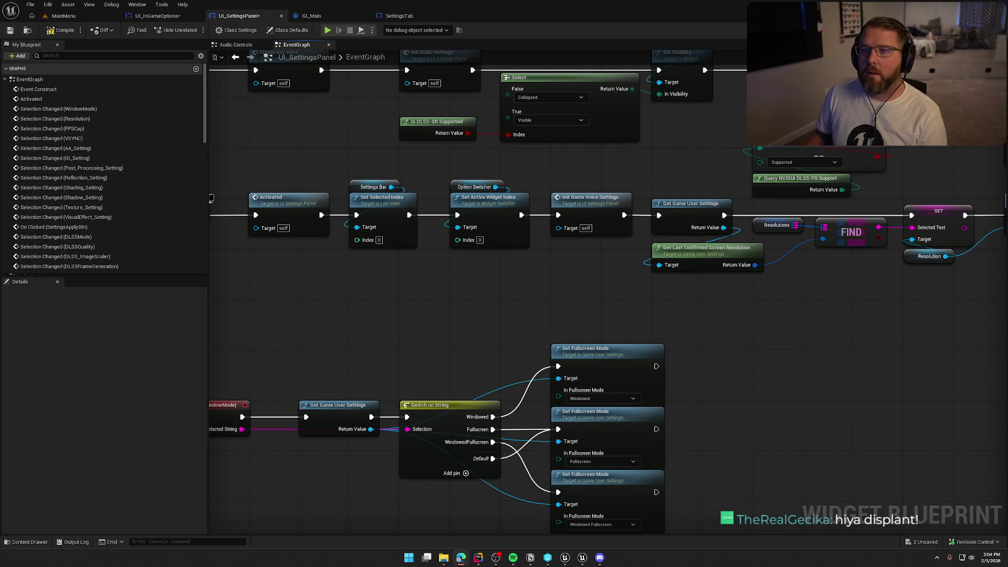
- Move the Resolution and FPSCap event chains up toward the WindowMode chain
{"action": "left_click_drag", "start_coordinate": [382, 296], "coordinate": [467, 302]}
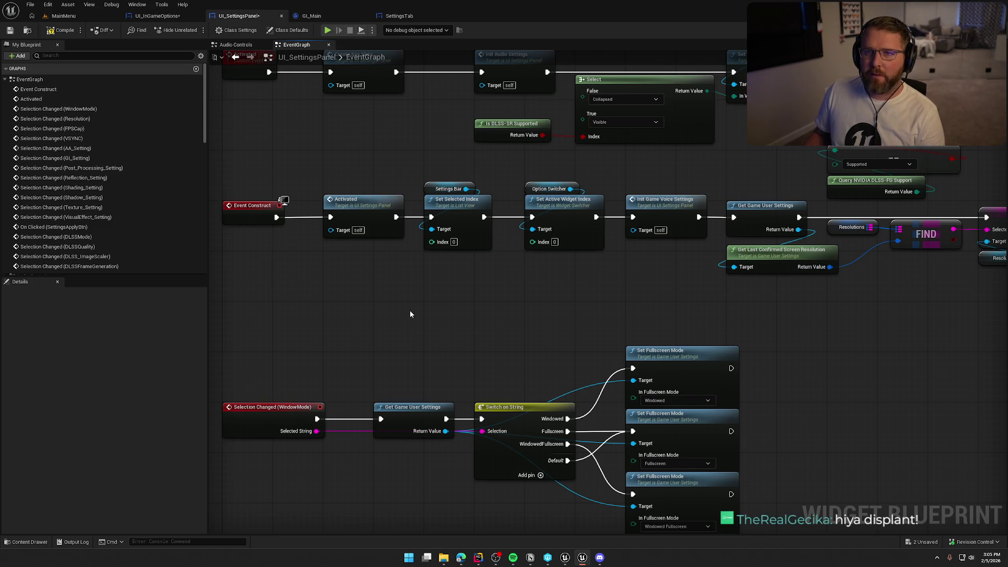
{"action": "mouse_move", "coordinate": [417, 314]}
{"action": "left_mouse_down"}
{"action": "mouse_move", "coordinate": [546, 321]}
{"action": "mouse_move", "coordinate": [426, 320]}
{"action": "left_mouse_up"}
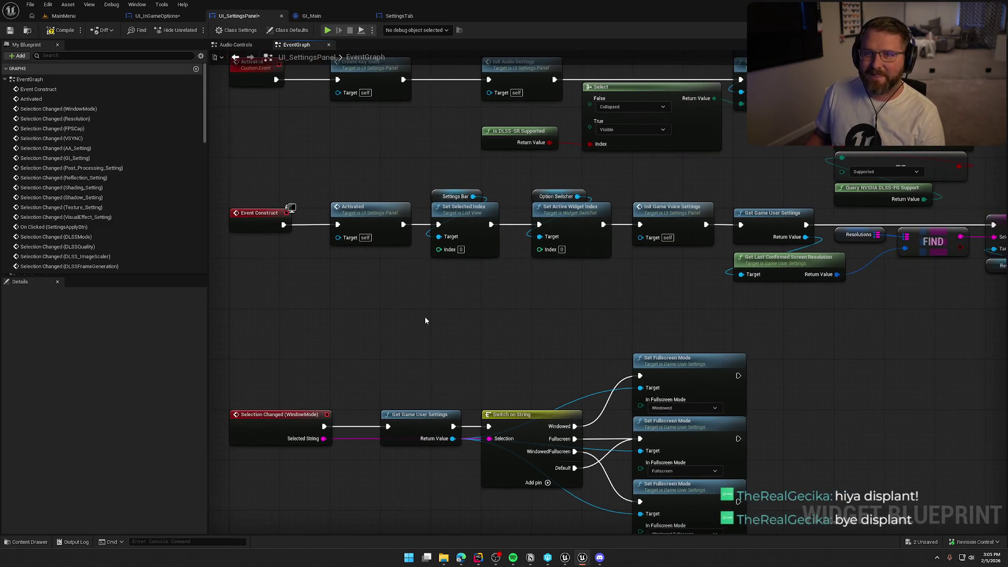
{"action": "scroll", "coordinate": [471, 309], "scroll_direction": "down", "scroll_amount": 4}
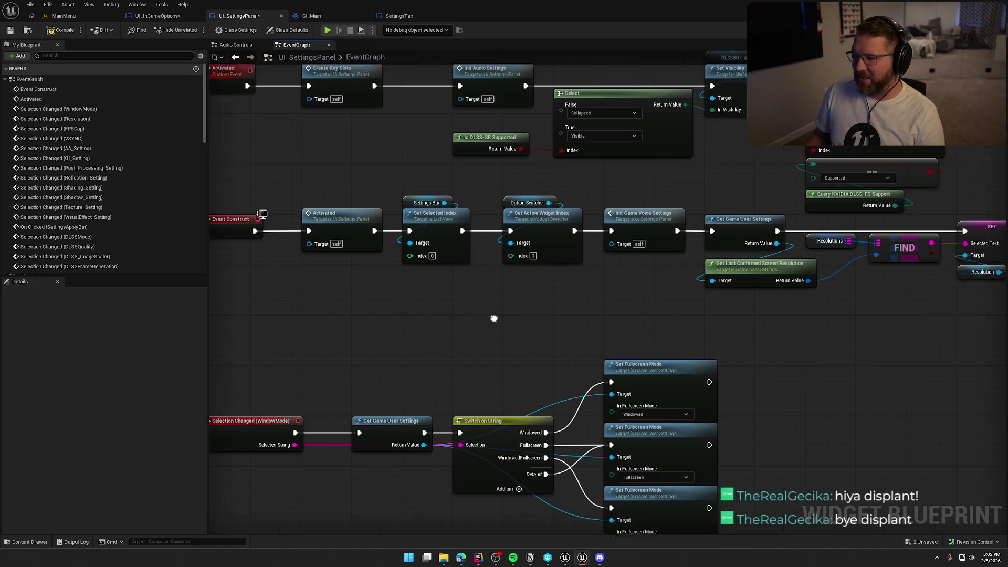
{"action": "scroll", "coordinate": [399, 245], "scroll_direction": "up", "scroll_amount": 3}
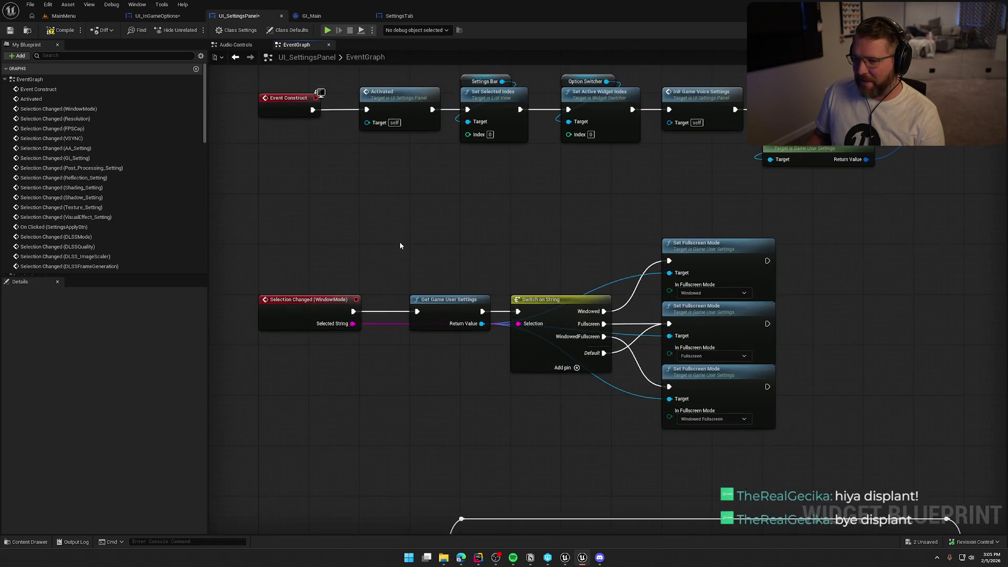
{"action": "mouse_move", "coordinate": [321, 247]}
{"action": "left_mouse_down"}
{"action": "mouse_move", "coordinate": [360, 273]}
{"action": "mouse_move", "coordinate": [672, 320]}
{"action": "left_mouse_up"}
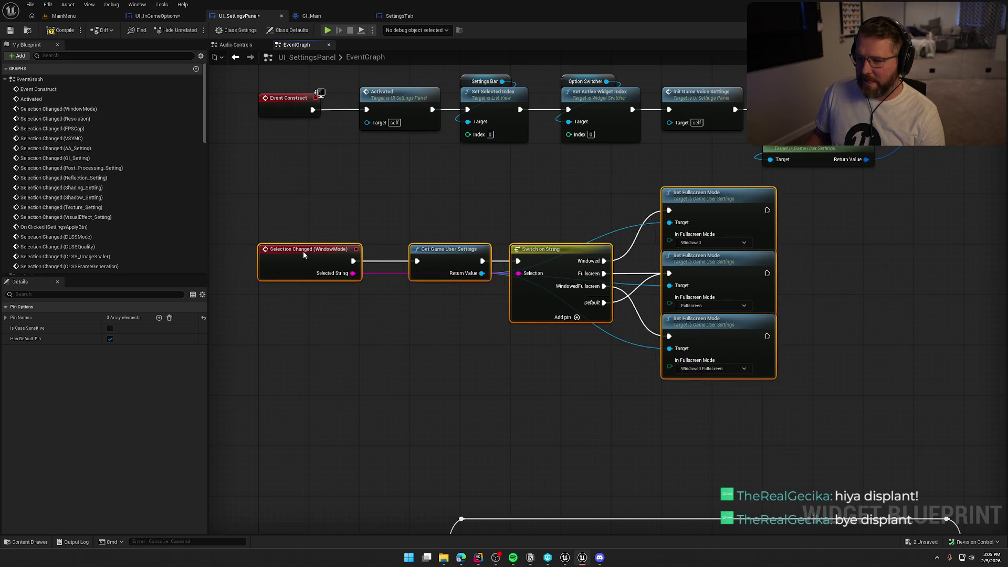
{"action": "left_click", "coordinate": [429, 400]}
{"action": "scroll", "coordinate": [429, 397], "scroll_direction": "down", "scroll_amount": 5}
{"action": "scroll", "coordinate": [327, 203], "scroll_direction": "down", "scroll_amount": 4}
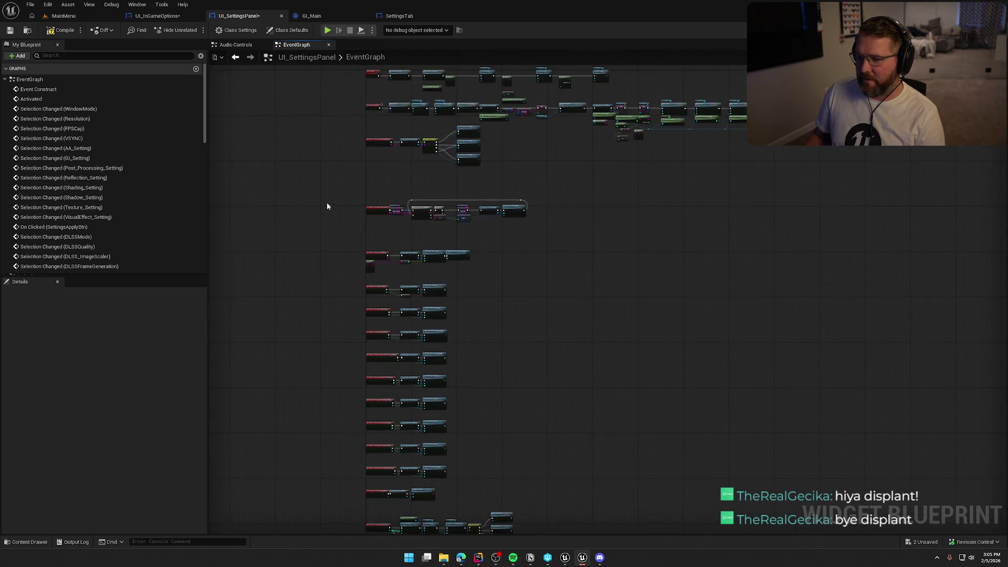
{"action": "mouse_move", "coordinate": [338, 190]}
{"action": "left_mouse_down"}
{"action": "mouse_move", "coordinate": [580, 512]}
{"action": "mouse_move", "coordinate": [550, 556]}
{"action": "mouse_move", "coordinate": [522, 373]}
{"action": "left_mouse_up"}
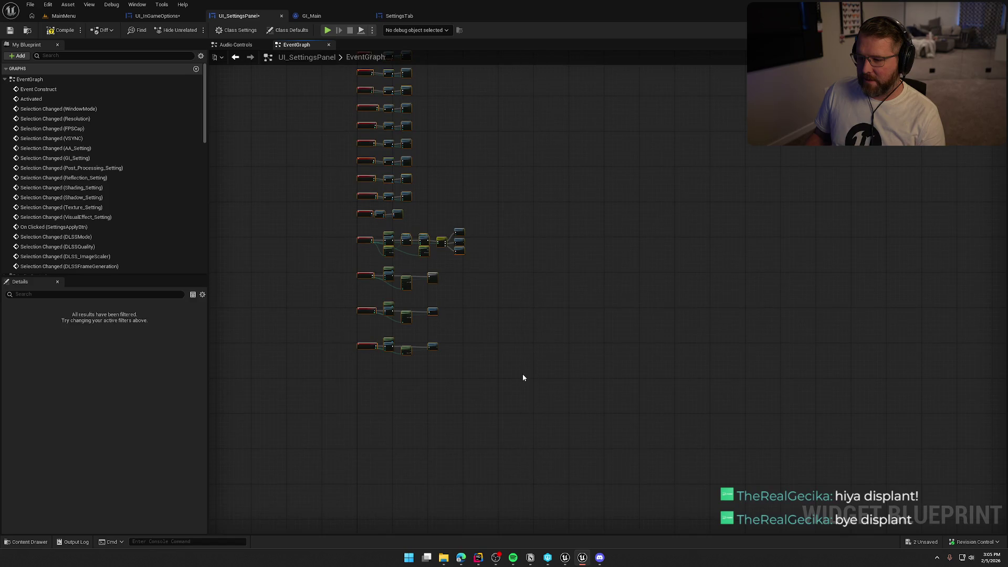
{"action": "scroll", "coordinate": [269, 146], "scroll_direction": "up", "scroll_amount": 6}
{"action": "left_click_drag", "start_coordinate": [395, 369], "coordinate": [335, 285]}
{"action": "left_click", "coordinate": [346, 292]}
- Stack the FPSCap, VSYNC and AA chains directly under the Resolution chain
{"action": "scroll", "coordinate": [367, 252], "scroll_direction": "down", "scroll_amount": 6}
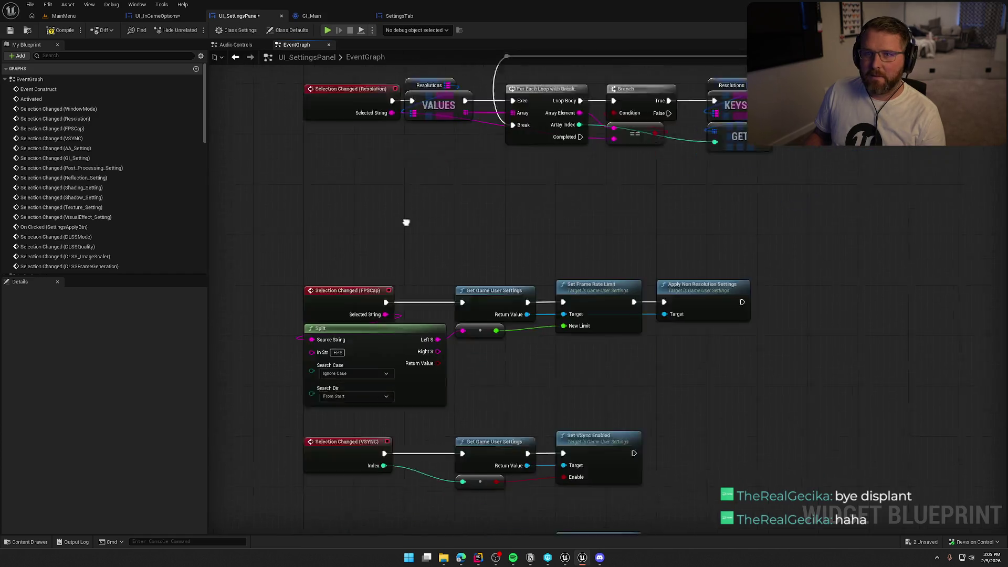
{"action": "mouse_move", "coordinate": [359, 204]}
{"action": "left_mouse_down"}
{"action": "mouse_move", "coordinate": [479, 337]}
{"action": "mouse_move", "coordinate": [546, 522]}
{"action": "mouse_move", "coordinate": [568, 518]}
{"action": "left_mouse_up"}
{"action": "scroll", "coordinate": [439, 355], "scroll_direction": "up", "scroll_amount": 5}
{"action": "scroll", "coordinate": [439, 356], "scroll_direction": "up", "scroll_amount": 2}
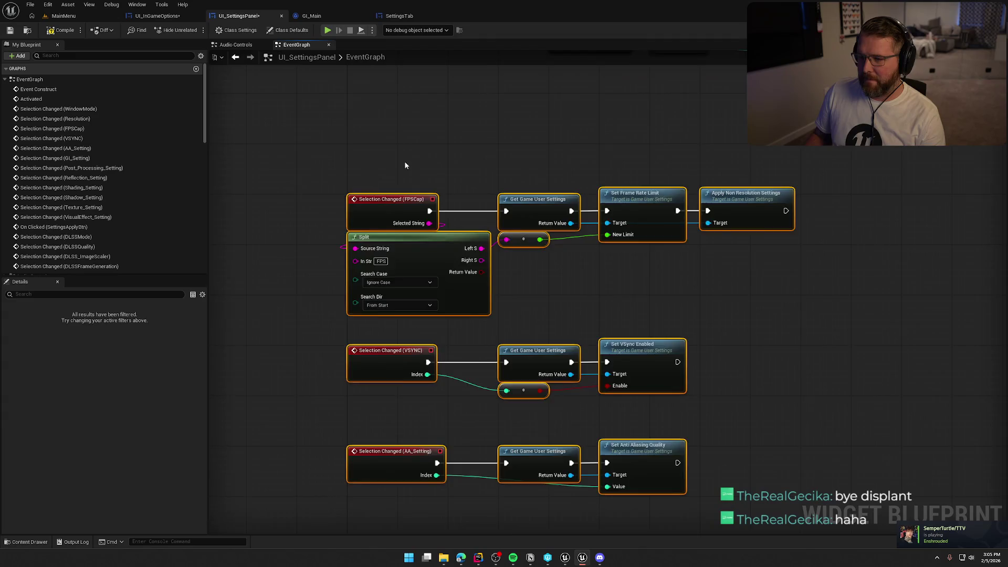
{"action": "left_click_drag", "start_coordinate": [411, 375], "coordinate": [409, 279]}
{"action": "left_click", "coordinate": [673, 362]}
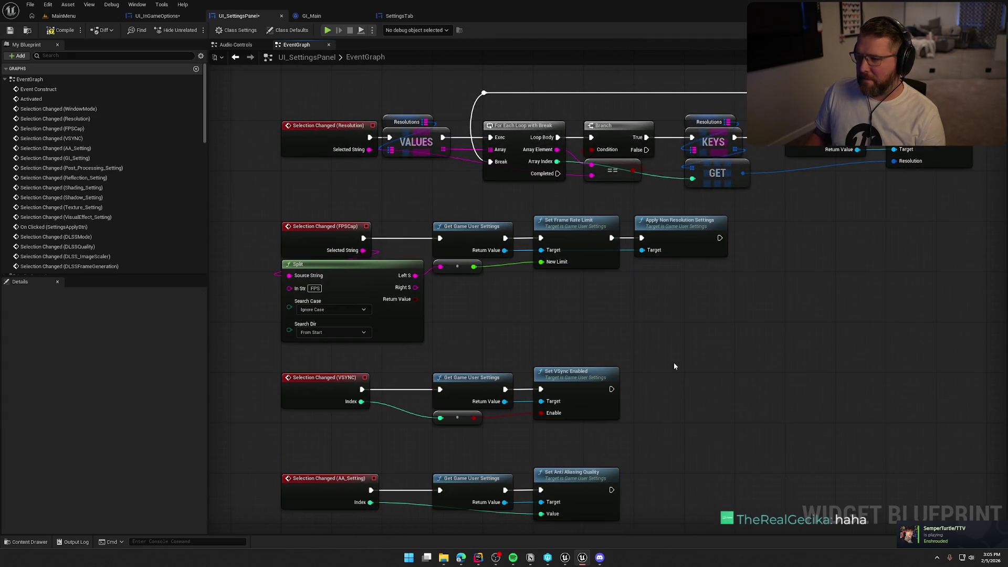
- Pan across the graph to review the VSYNC through Shading chains and the top chains
{"action": "scroll", "coordinate": [679, 370], "scroll_direction": "down", "scroll_amount": 2}
{"action": "mouse_move", "coordinate": [679, 370]}
{"action": "left_mouse_down"}
{"action": "mouse_move", "coordinate": [707, 276]}
{"action": "mouse_move", "coordinate": [684, 346]}
{"action": "mouse_move", "coordinate": [650, 101]}
{"action": "left_mouse_up"}
{"action": "scroll", "coordinate": [664, 162], "scroll_direction": "down", "scroll_amount": 3}
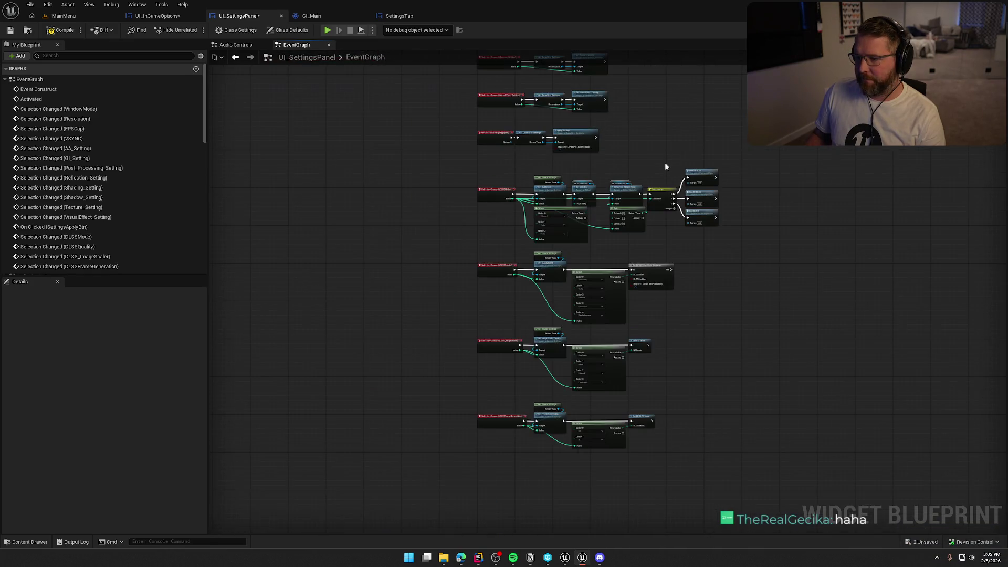
{"action": "scroll", "coordinate": [655, 171], "scroll_direction": "up", "scroll_amount": 4}
{"action": "scroll", "coordinate": [597, 182], "scroll_direction": "down", "scroll_amount": 6}
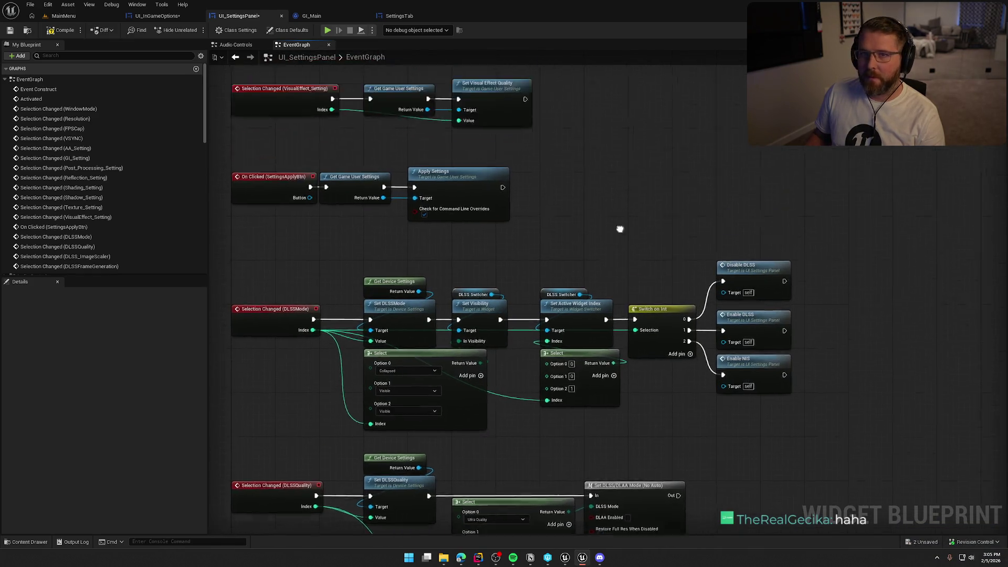
{"action": "mouse_move", "coordinate": [652, 241]}
{"action": "left_mouse_down"}
{"action": "mouse_move", "coordinate": [626, 393]}
{"action": "mouse_move", "coordinate": [586, 272]}
{"action": "mouse_move", "coordinate": [612, 218]}
{"action": "mouse_move", "coordinate": [567, 185]}
{"action": "left_mouse_up"}
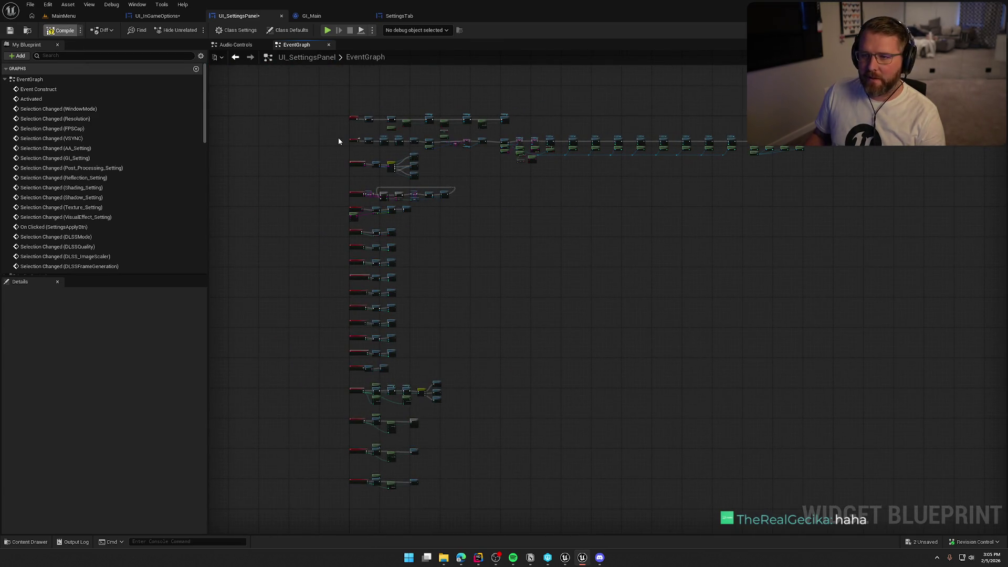
{"action": "scroll", "coordinate": [288, 191], "scroll_direction": "up", "scroll_amount": 8}
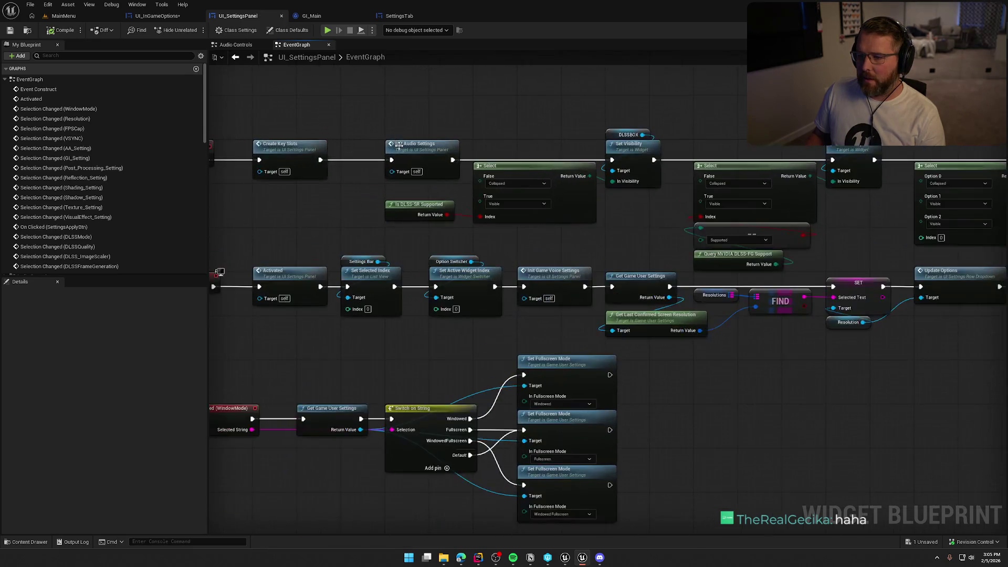
{"action": "left_click_drag", "start_coordinate": [422, 219], "coordinate": [499, 169]}
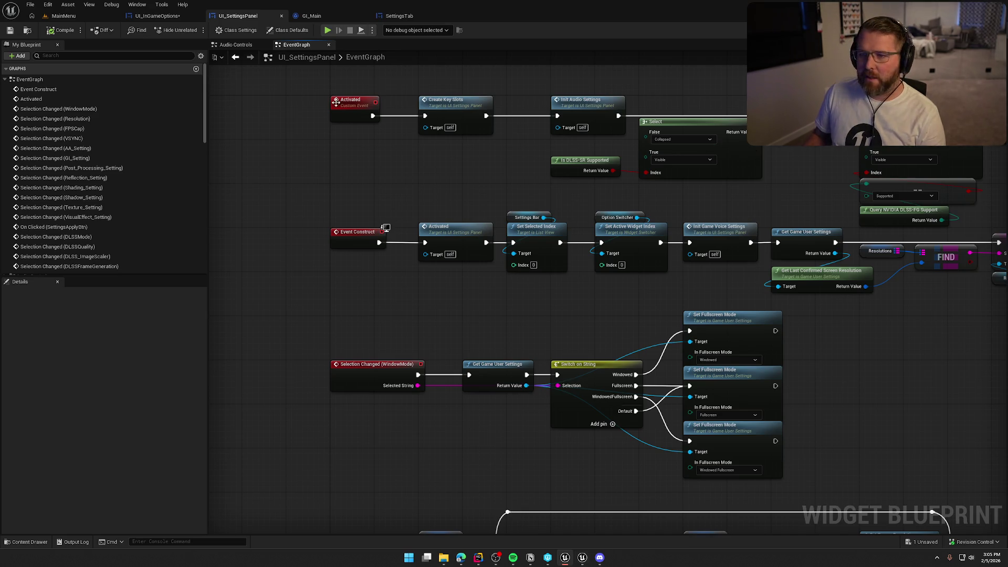
- Paste the For Each Loop, Create Settings Tab Widget and Add Item nodes from UI_InGameOptions into UI_SettingsPanel
{"action": "left_click", "coordinate": [157, 16]}
{"action": "left_click", "coordinate": [238, 15]}
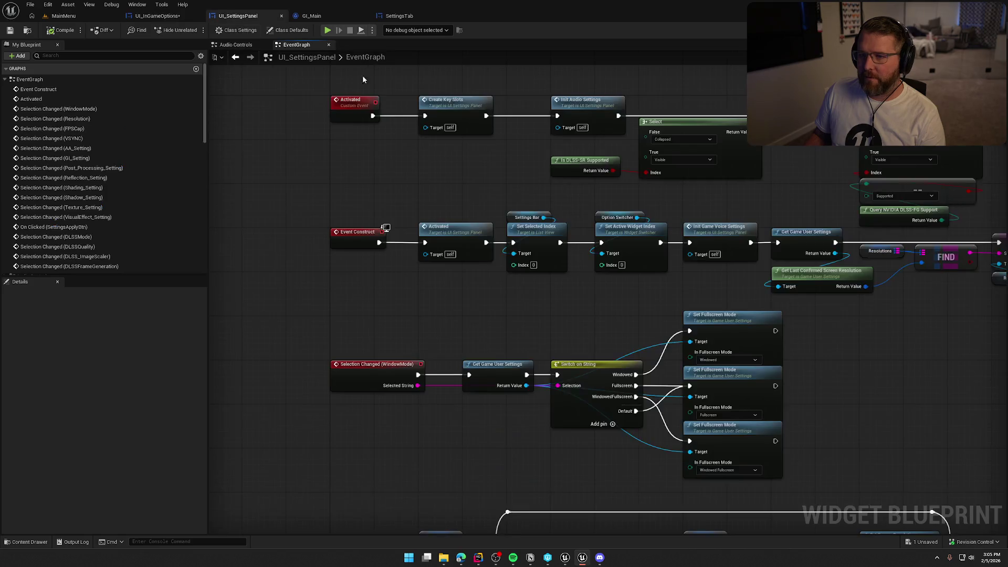
{"action": "key", "text": "ctrl+v"}
{"action": "left_click_drag", "start_coordinate": [464, 116], "coordinate": [554, 122]}
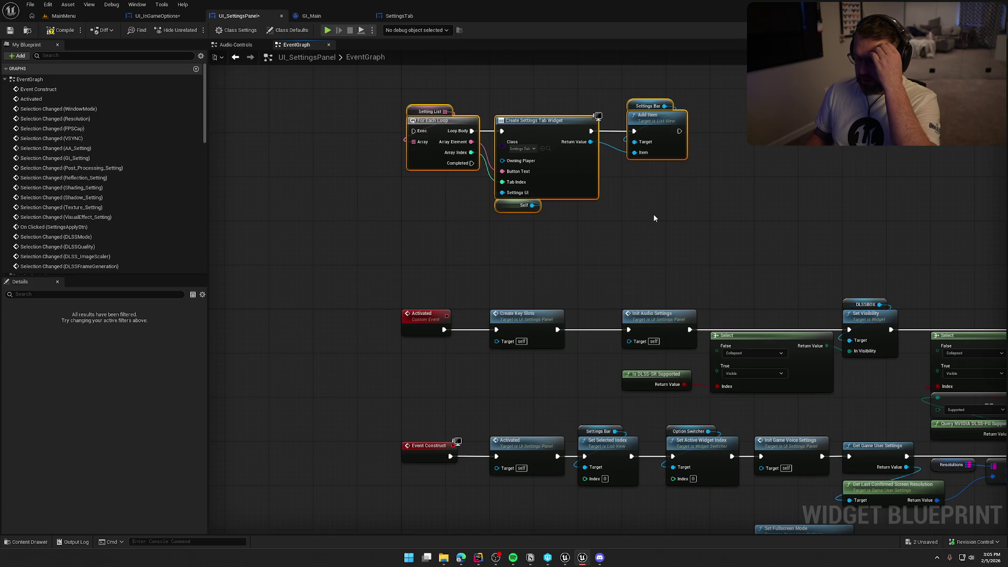
{"action": "left_click_drag", "start_coordinate": [616, 228], "coordinate": [667, 214]}
{"action": "left_click_drag", "start_coordinate": [498, 116], "coordinate": [617, 122]}
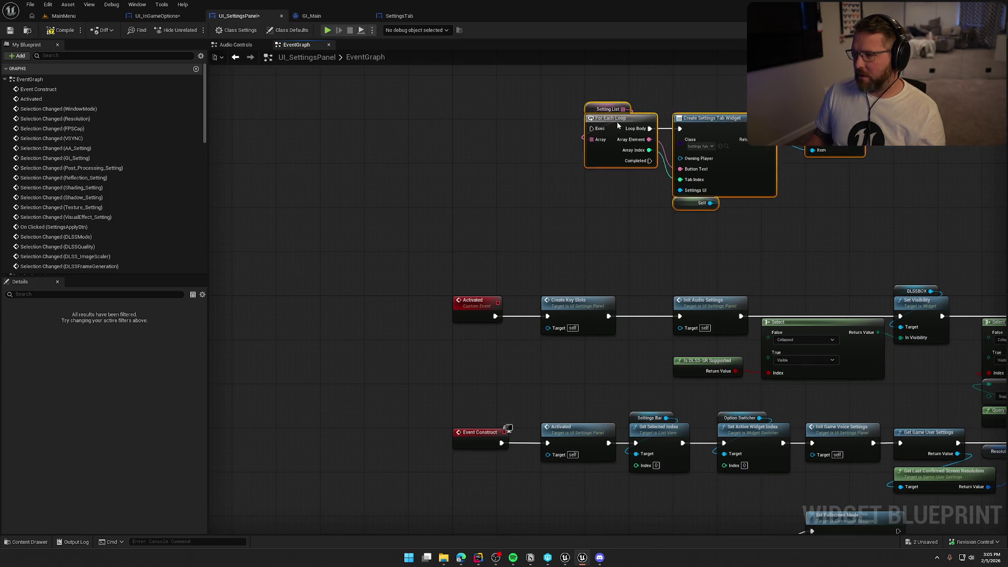
{"action": "left_click", "coordinate": [469, 129]}
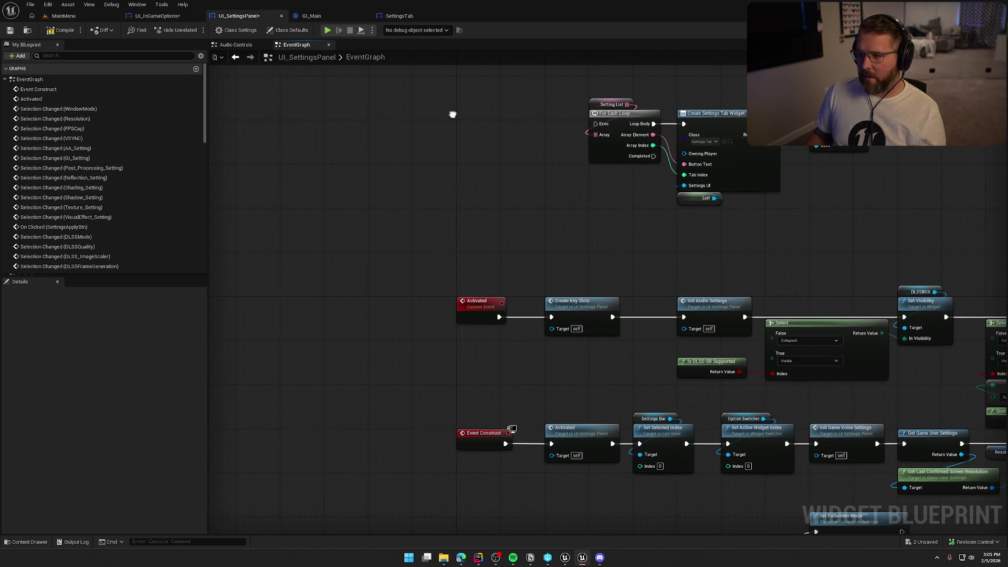
- Add Event On Initialized and wire it into the Setting List For Each Loop
{"action": "right_click", "coordinate": [467, 129]}
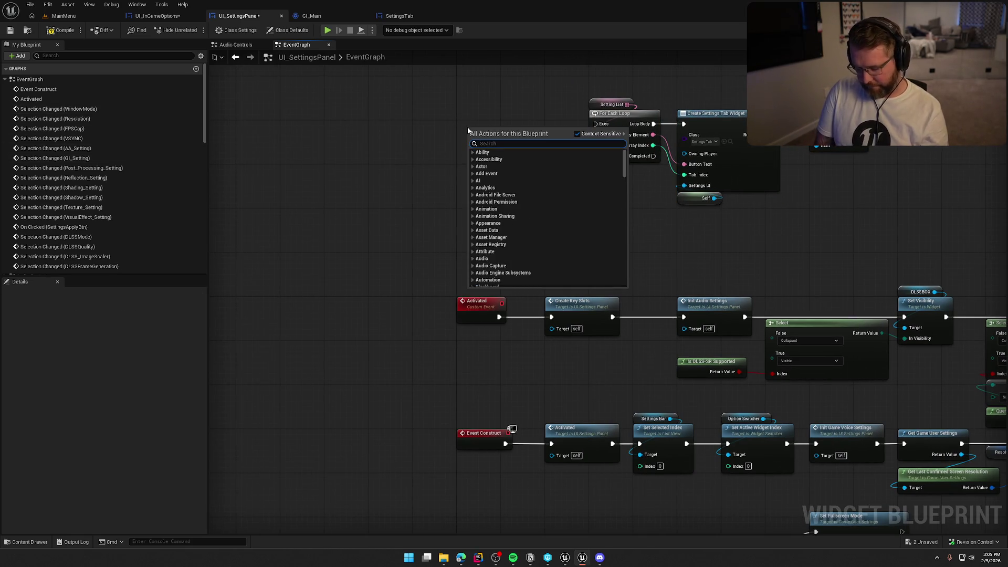
{"action": "type", "text": "get"}
{"action": "key", "text": "Escape"}
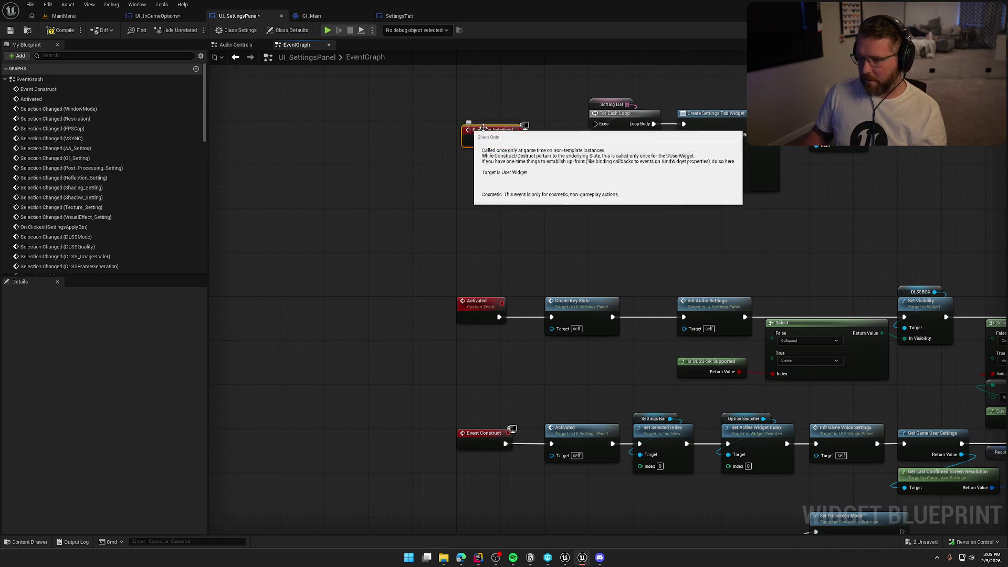
{"action": "left_click_drag", "start_coordinate": [465, 156], "coordinate": [544, 142]}
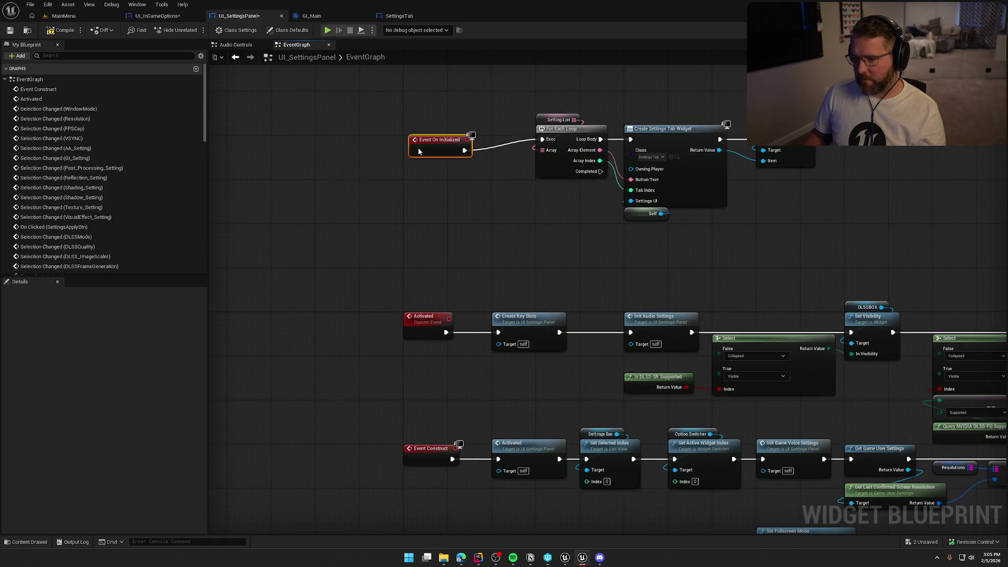
{"action": "left_click_drag", "start_coordinate": [420, 153], "coordinate": [414, 147]}
{"action": "left_click_drag", "start_coordinate": [522, 105], "coordinate": [766, 224]}
{"action": "left_click_drag", "start_coordinate": [573, 150], "coordinate": [529, 161]}
{"action": "left_click_drag", "start_coordinate": [511, 235], "coordinate": [452, 255]}
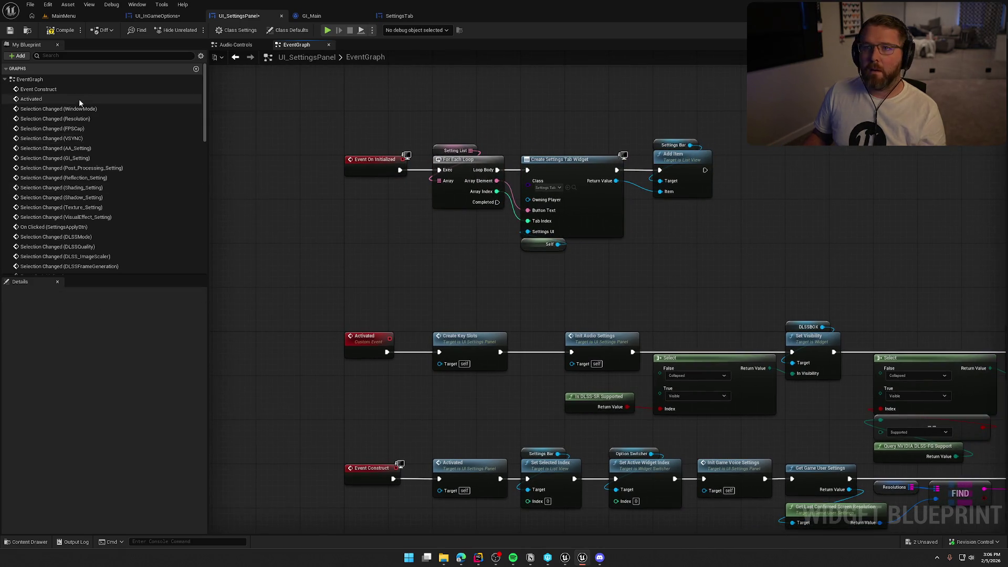
- Compile UI_SettingsPanel and go back to the UI_InGameOptions graph
{"action": "left_click", "coordinate": [62, 30]}
{"action": "mouse_move", "coordinate": [362, 235]}
{"action": "left_mouse_down"}
{"action": "mouse_move", "coordinate": [339, 296]}
{"action": "mouse_move", "coordinate": [28, 223]}
{"action": "left_mouse_up"}
{"action": "left_click_drag", "start_coordinate": [518, 253], "coordinate": [786, 198]}
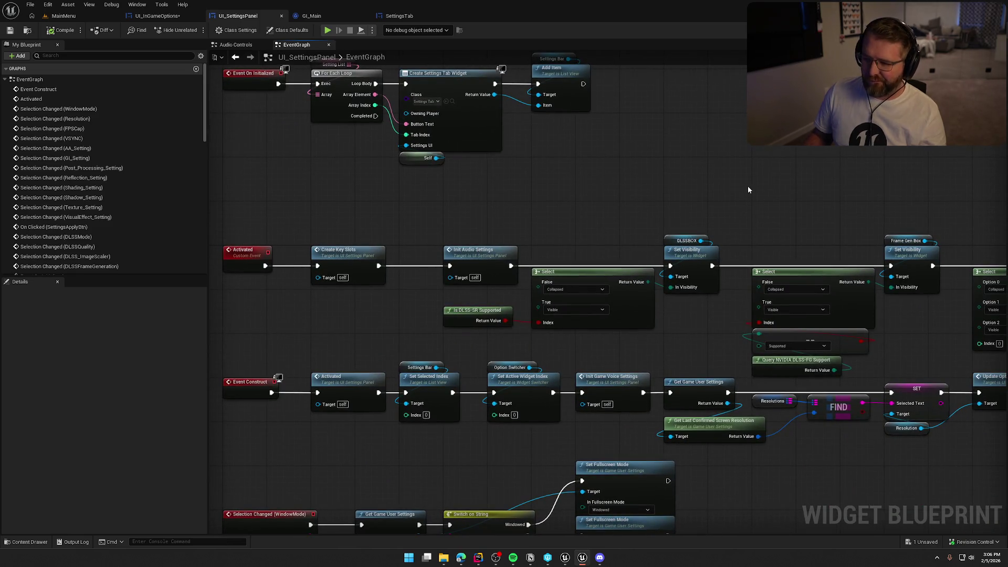
{"action": "left_click_drag", "start_coordinate": [597, 156], "coordinate": [607, 381]}
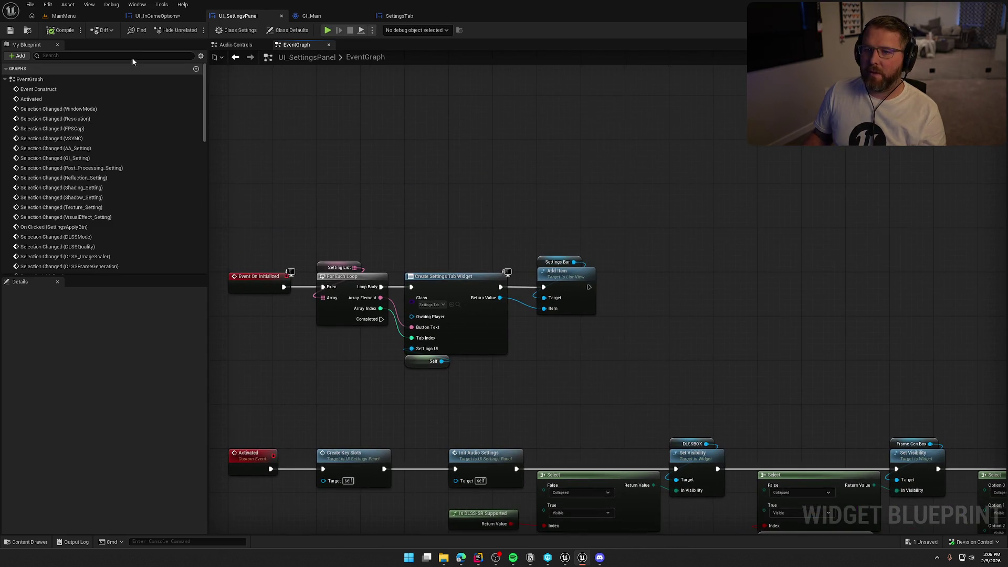
{"action": "left_click", "coordinate": [157, 16]}
- Delete Event On Initialized and the Event Construct / Set Selected Index nodes from UI_InGameOptions
{"action": "left_click", "coordinate": [362, 169]}
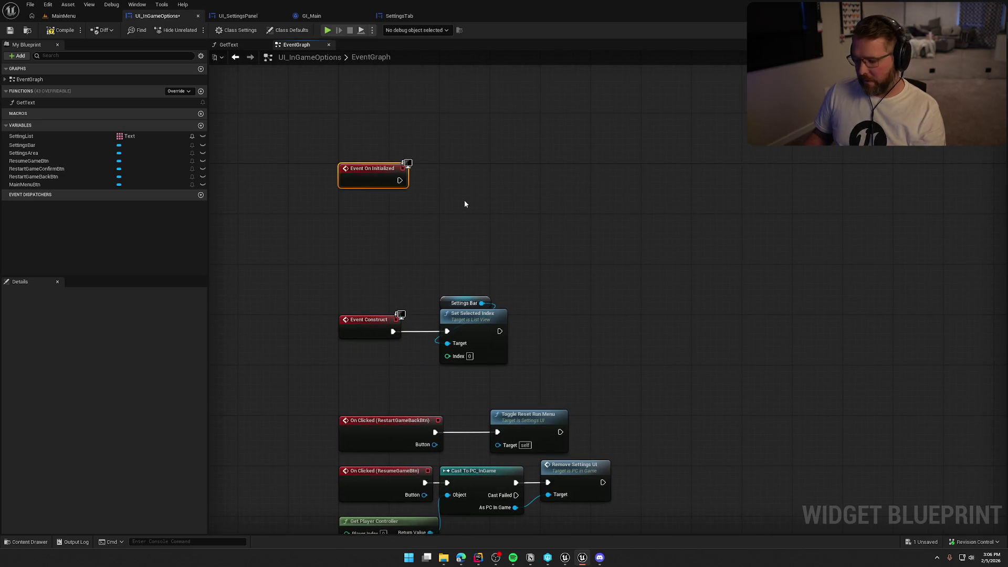
{"action": "key", "text": "Delete"}
{"action": "scroll", "coordinate": [534, 286], "scroll_direction": "down", "scroll_amount": 5}
{"action": "scroll", "coordinate": [395, 236], "scroll_direction": "up", "scroll_amount": 4}
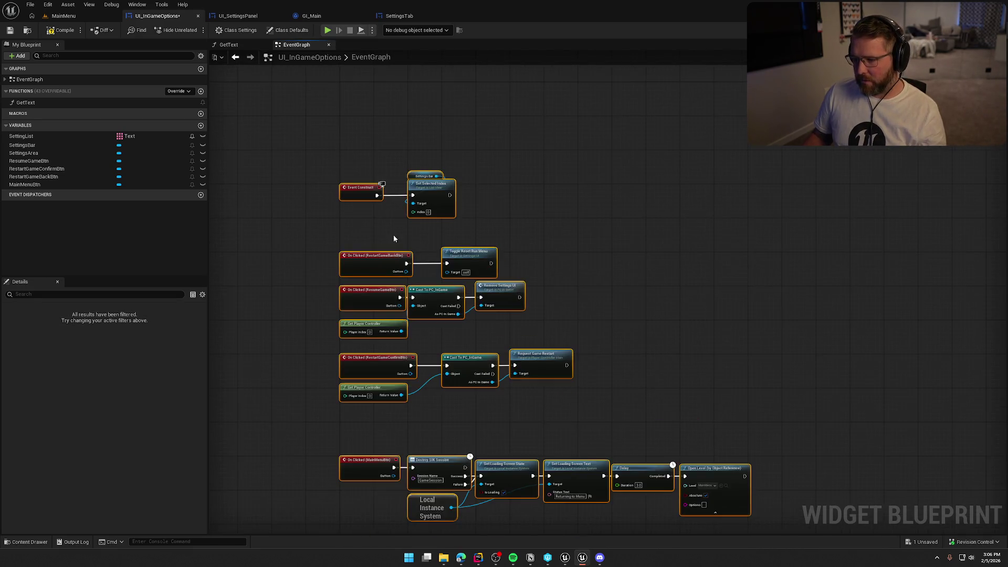
{"action": "scroll", "coordinate": [395, 236], "scroll_direction": "down", "scroll_amount": 1}
{"action": "left_click_drag", "start_coordinate": [451, 291], "coordinate": [448, 205]}
{"action": "scroll", "coordinate": [480, 216], "scroll_direction": "up", "scroll_amount": 2}
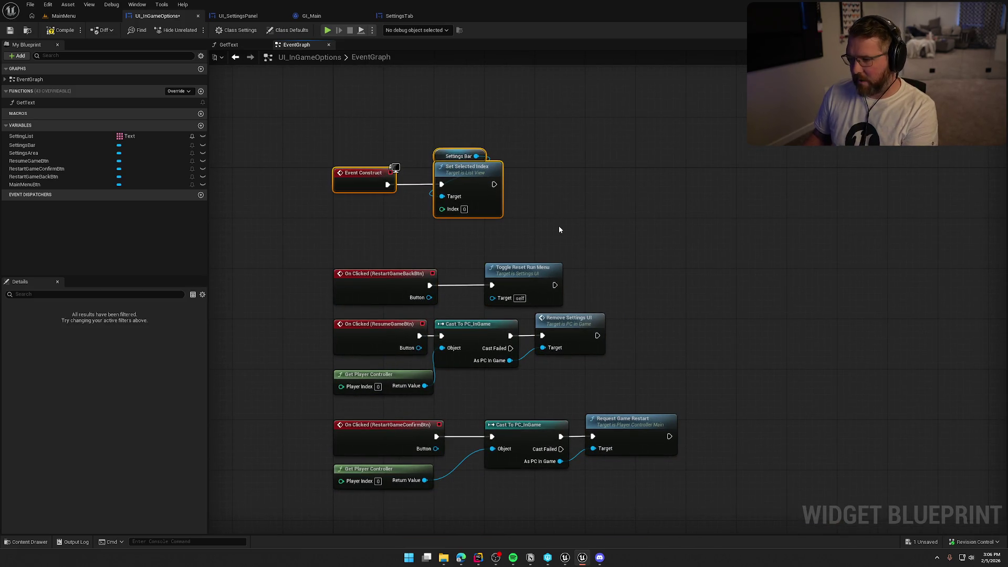
{"action": "key", "text": "Delete"}
{"action": "scroll", "coordinate": [372, 238], "scroll_direction": "down", "scroll_amount": 2}
- Compile and save UI_InGameOptions, then switch to its Designer view
{"action": "key", "text": "ctrl+a"}
{"action": "key", "text": "Home"}
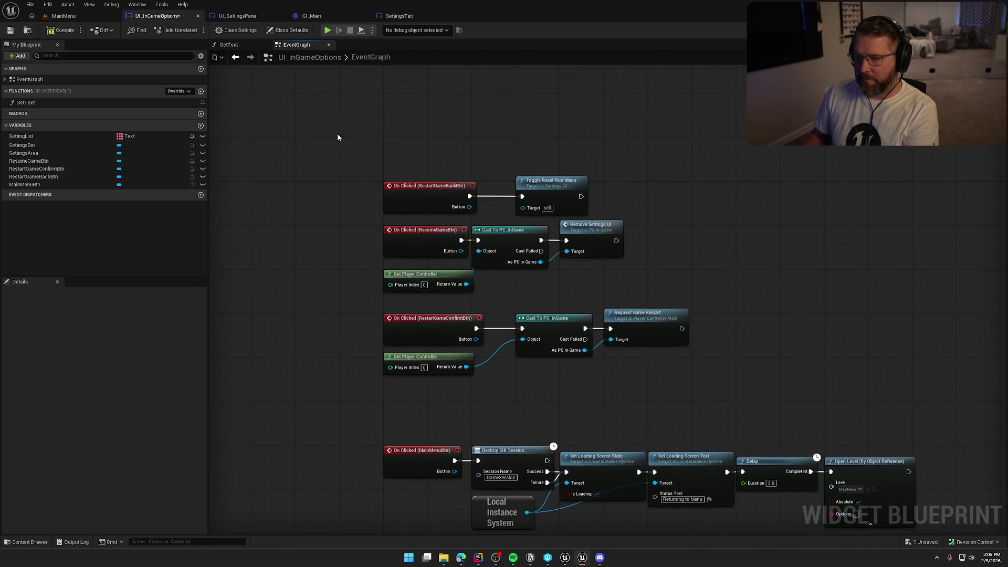
{"action": "left_click", "coordinate": [59, 33]}
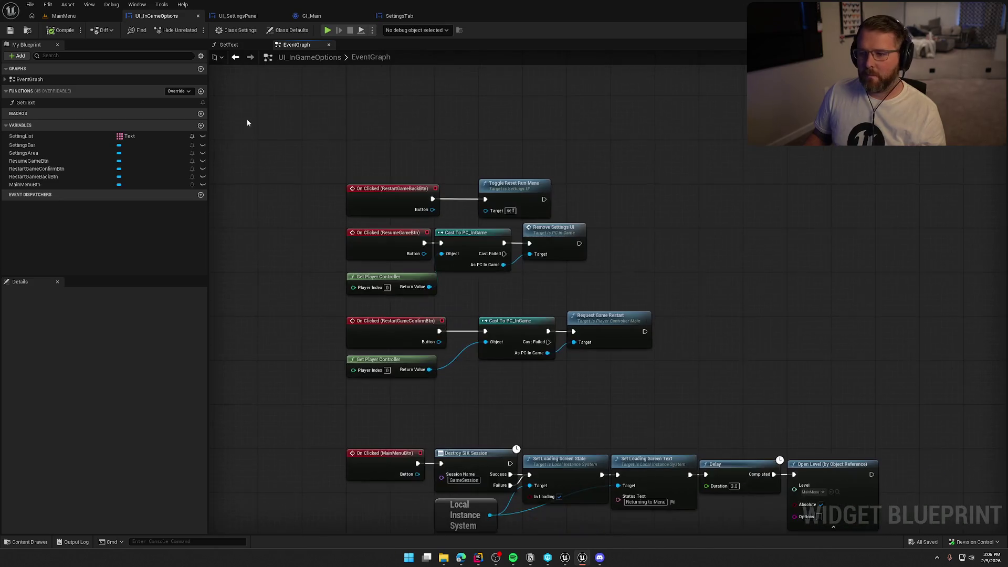
{"action": "left_click", "coordinate": [237, 16]}
{"action": "left_click", "coordinate": [158, 17]}
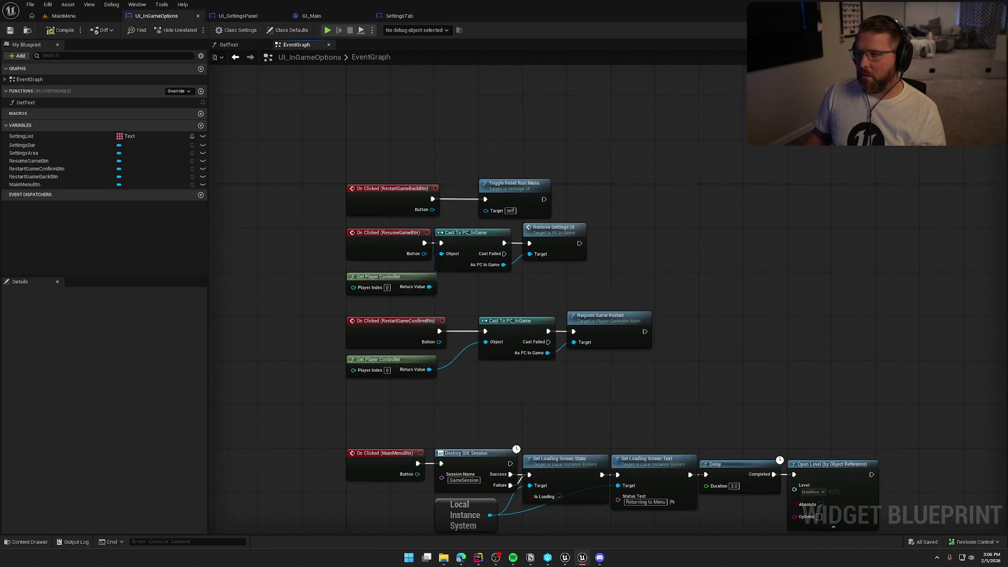
{"action": "left_click", "coordinate": [976, 30]}
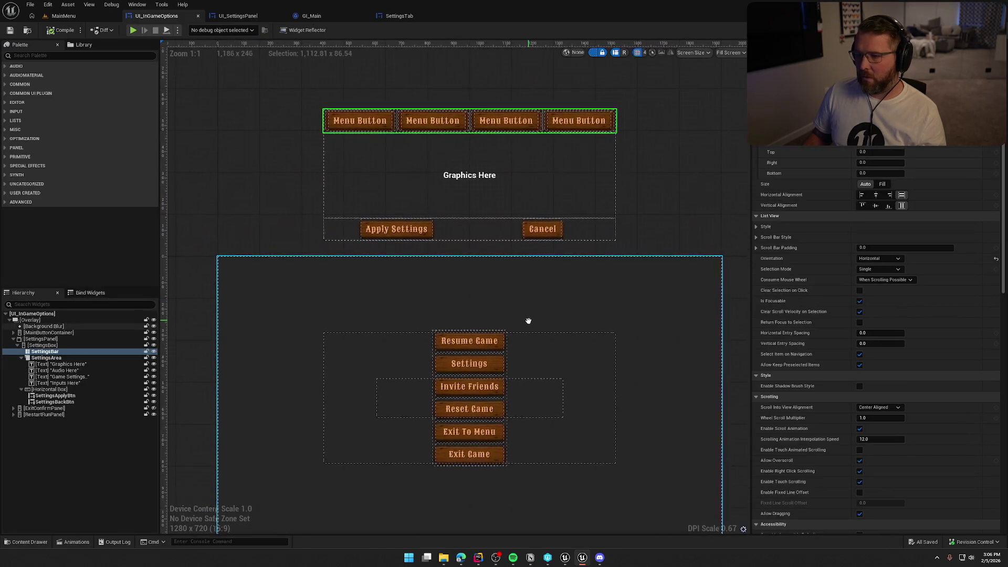
- Delete the old SettingsBox and its child widgets, then compile
{"action": "left_click", "coordinate": [37, 346]}
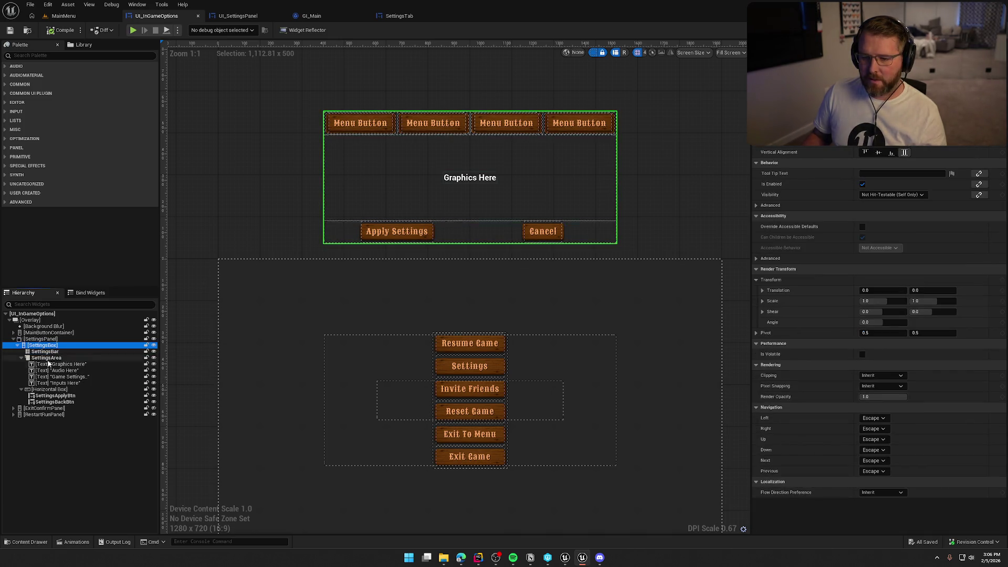
{"action": "left_click", "coordinate": [55, 402], "text": "shift"}
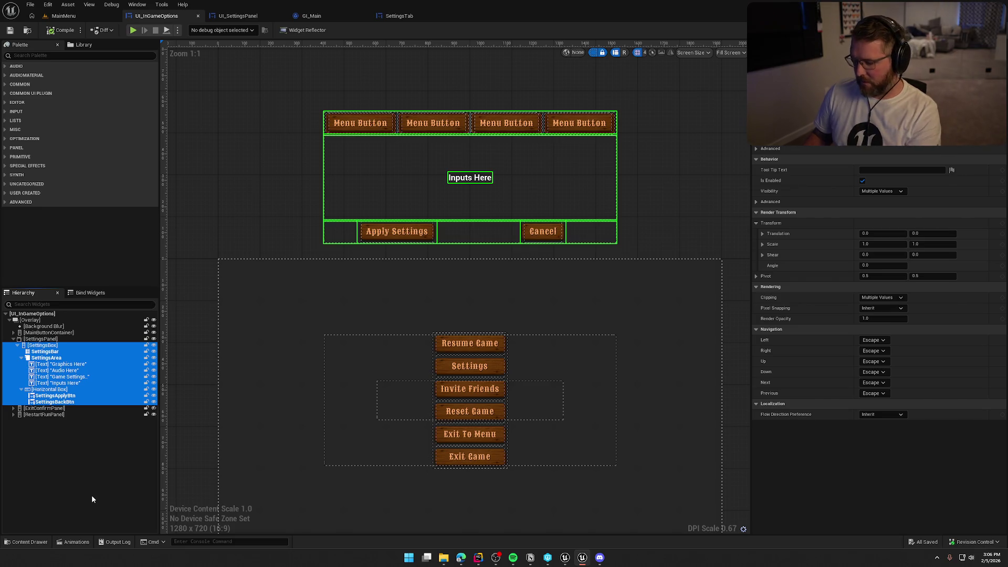
{"action": "key", "text": "Delete"}
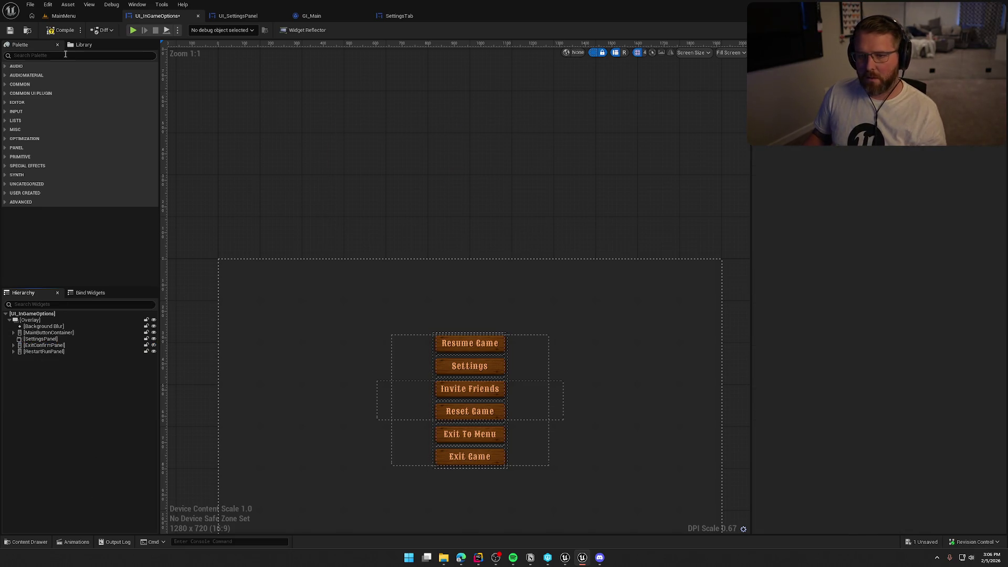
{"action": "left_click", "coordinate": [59, 30]}
- Search the Palette for 'setting' and place UI Settings Panel into the SettingsPanel container
{"action": "left_click", "coordinate": [42, 338]}
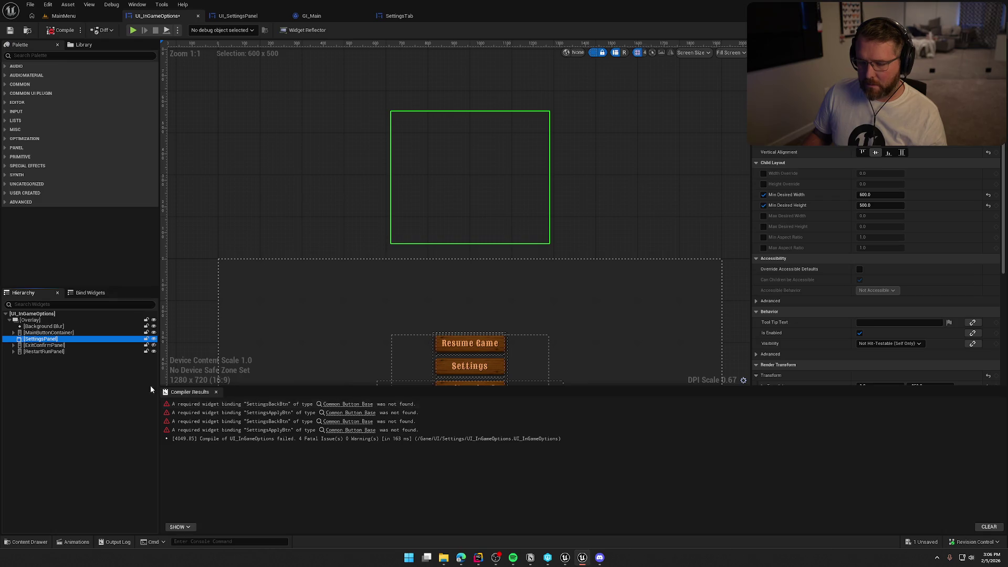
{"action": "left_click", "coordinate": [39, 57]}
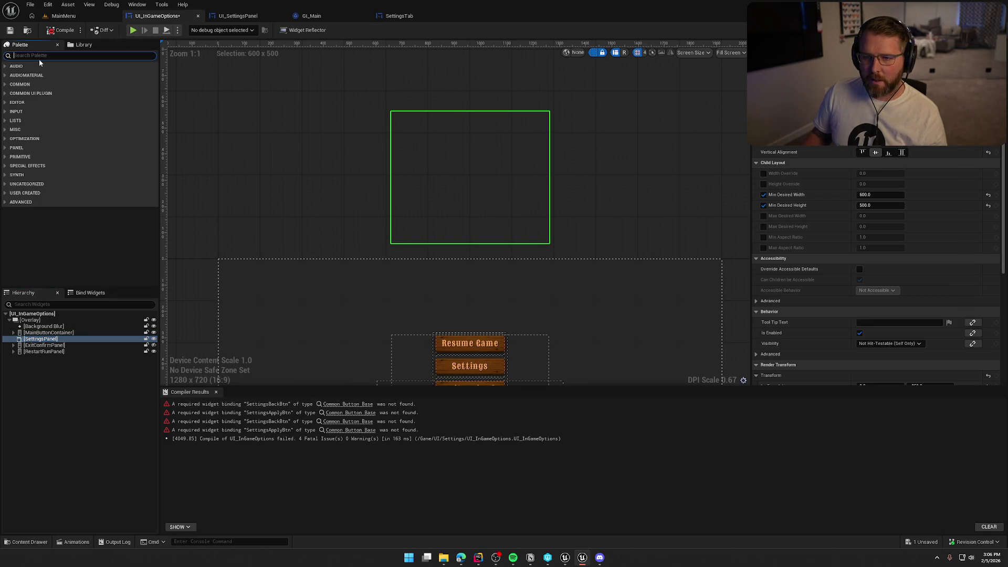
{"action": "type", "text": "settins"}
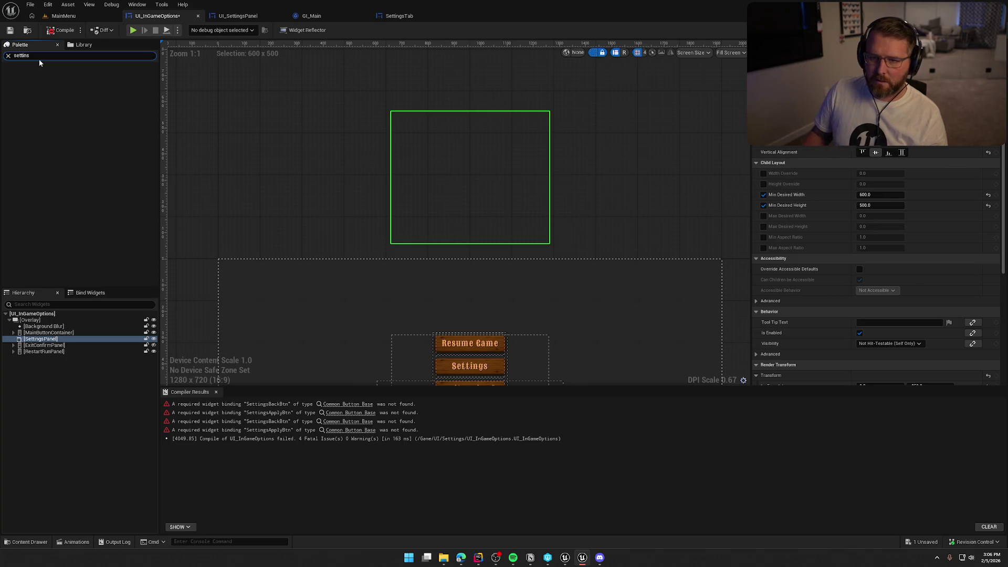
{"action": "key", "text": "BackSpace"}
{"action": "type", "text": "g"}
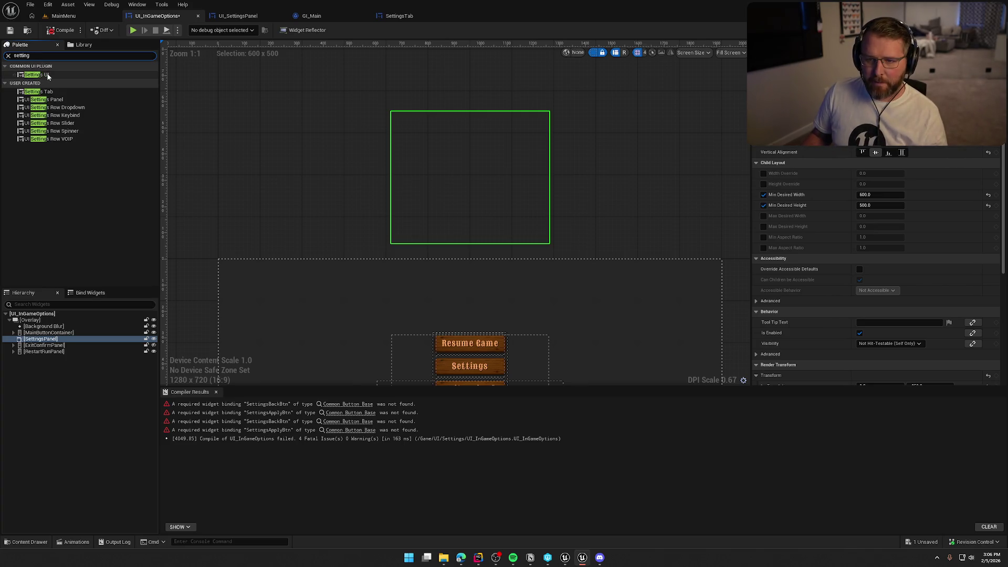
{"action": "mouse_move", "coordinate": [48, 99]}
{"action": "left_mouse_down"}
{"action": "mouse_move", "coordinate": [126, 256]}
{"action": "mouse_move", "coordinate": [58, 349]}
{"action": "mouse_move", "coordinate": [41, 341]}
{"action": "left_mouse_up"}
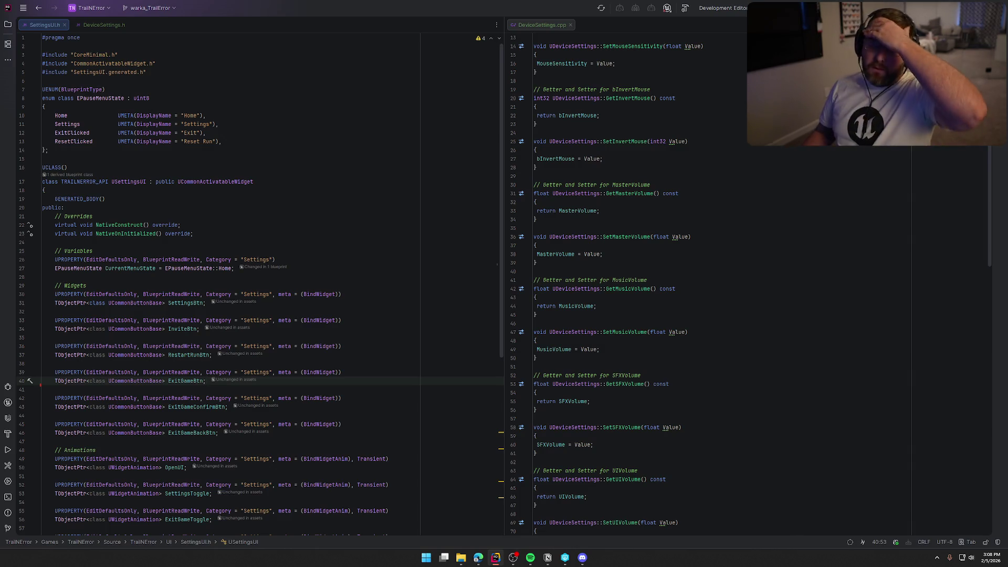
- Build the project and open SettingsUI.cpp at the SettingsBackBtn error beside DeviceSettings.cpp
{"action": "key", "text": "ctrl+shift+b"}
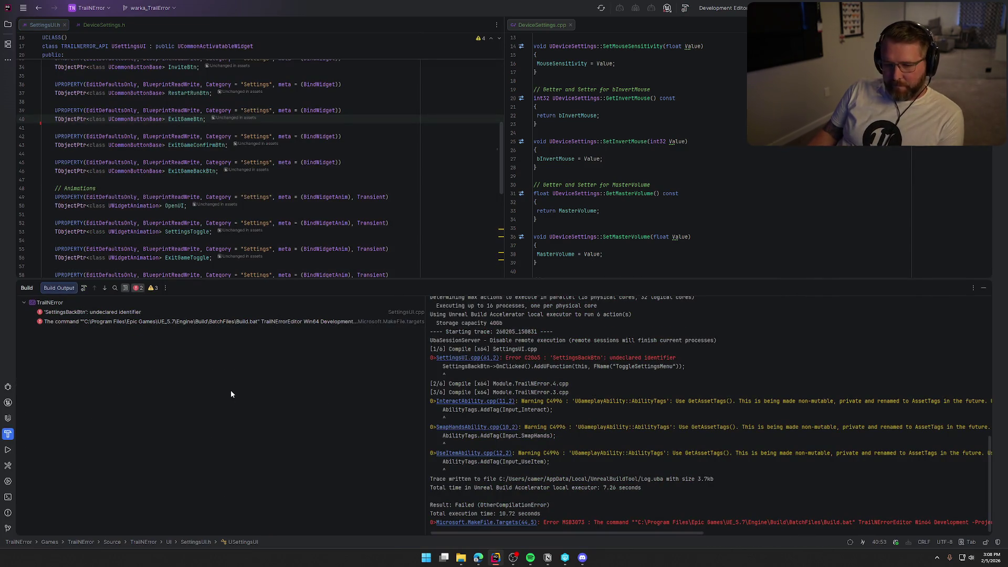
{"action": "double_click", "coordinate": [94, 312]}
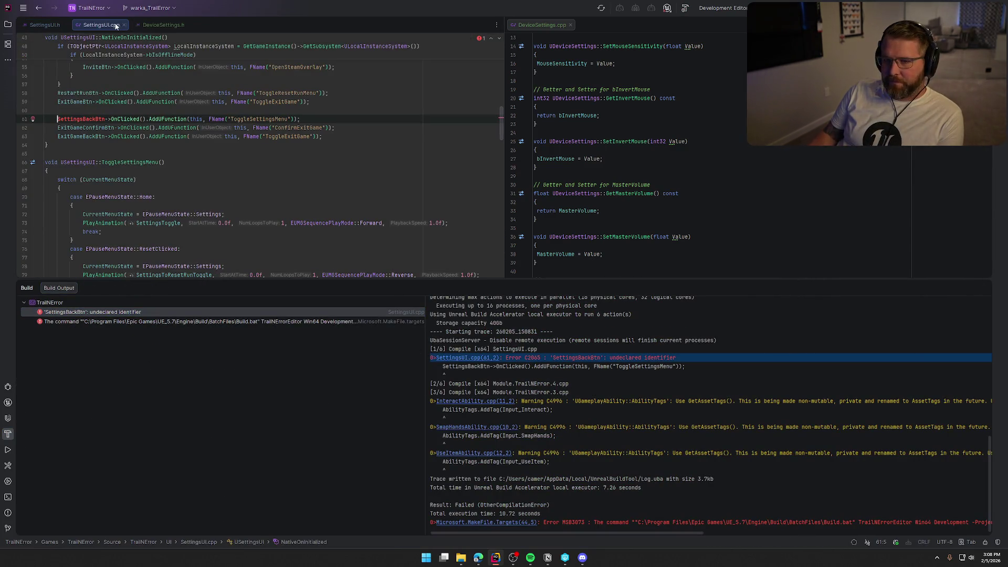
{"action": "mouse_move", "coordinate": [99, 25]}
{"action": "left_mouse_down"}
{"action": "mouse_move", "coordinate": [389, 77]}
{"action": "mouse_move", "coordinate": [607, 27]}
{"action": "left_mouse_up"}
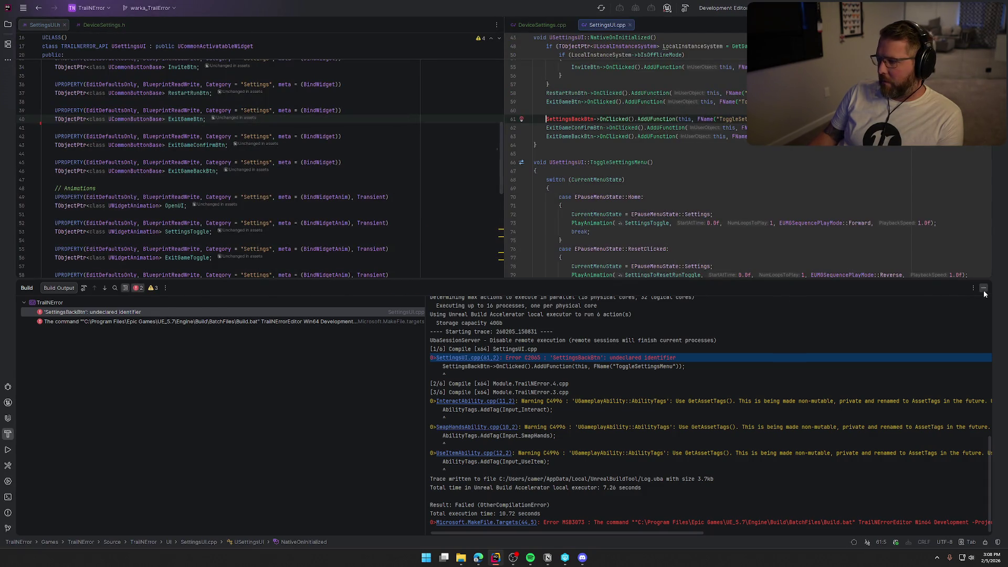
{"action": "left_click", "coordinate": [984, 290]}
- Delete the SettingsBackBtn OnClicked binding line on line 61 and return to the Unreal Editor
{"action": "key", "text": "End"}
{"action": "scroll", "coordinate": [856, 222], "scroll_direction": "up", "scroll_amount": 3}
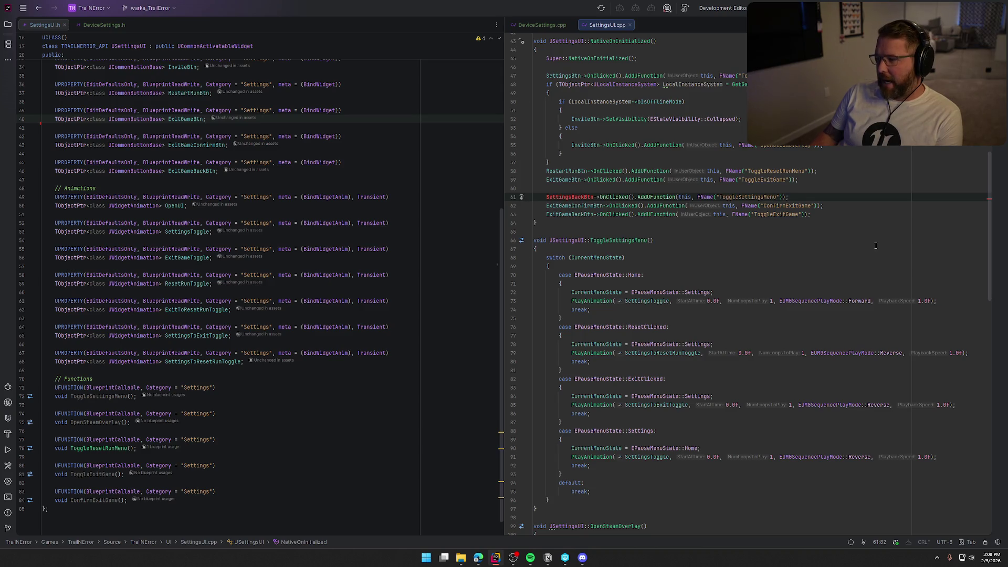
{"action": "key", "text": "shift+Home"}
{"action": "key", "text": "BackSpace"}
{"action": "key", "text": "BackSpace"}
{"action": "key", "text": "BackSpace"}
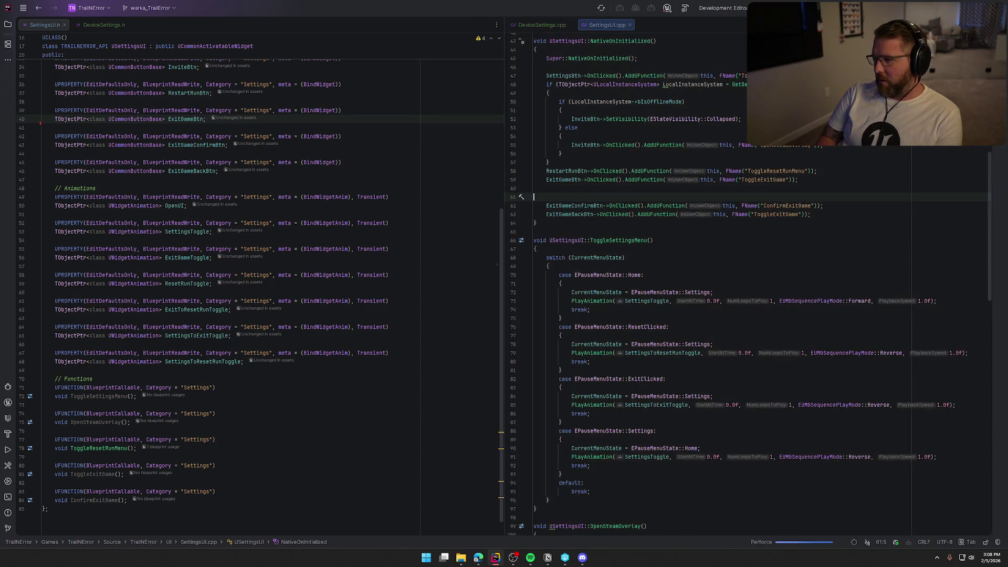
{"action": "scroll", "coordinate": [795, 178], "scroll_direction": "up", "scroll_amount": 5}
{"action": "scroll", "coordinate": [795, 179], "scroll_direction": "up", "scroll_amount": 5}
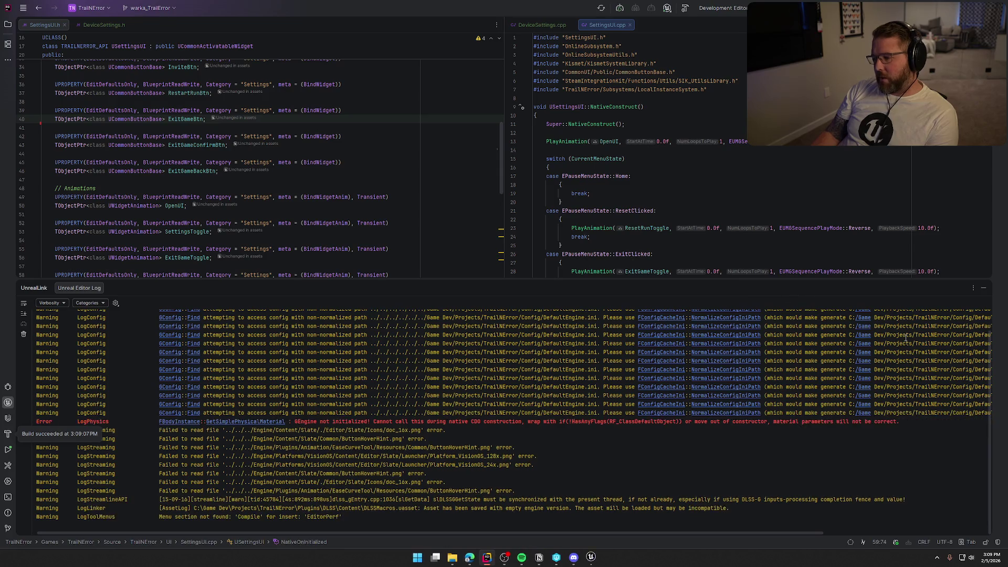
{"action": "left_click", "coordinate": [985, 293]}
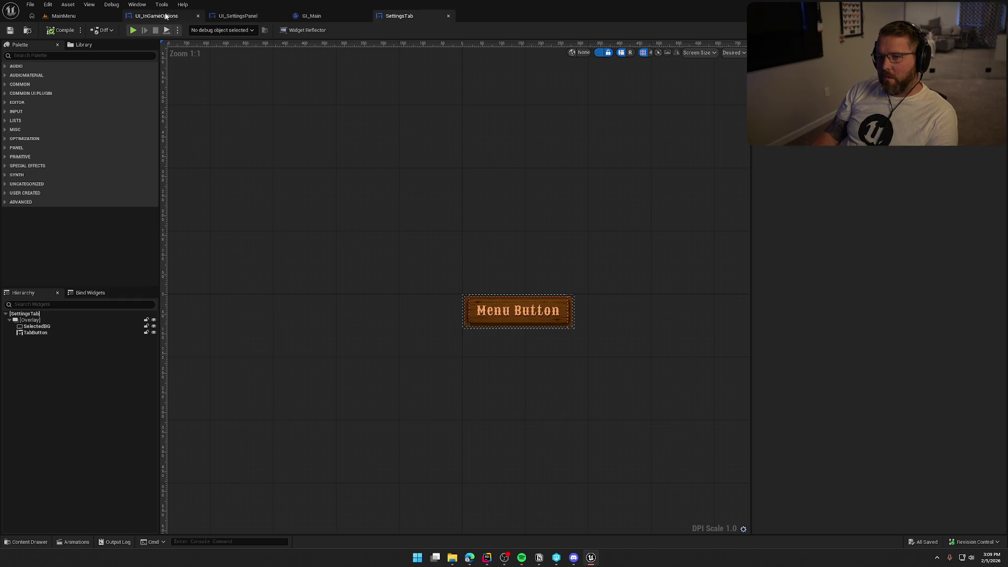
- In UI_SettingsPanel's graph, add a BackButtonClicked event dispatcher next to ApplySettingsClicked
{"action": "left_click", "coordinate": [238, 16]}
{"action": "left_click_drag", "start_coordinate": [429, 179], "coordinate": [395, 206]}
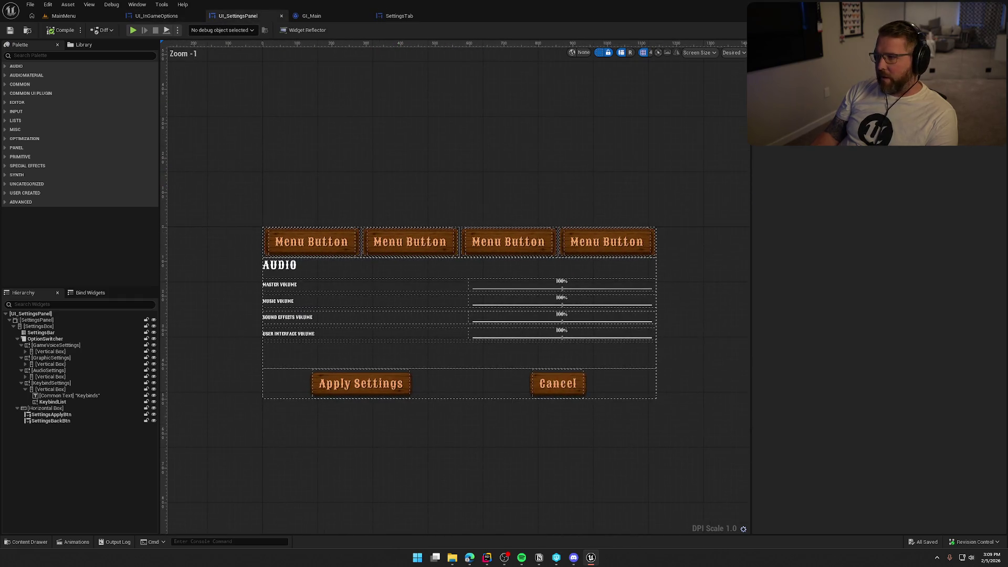
{"action": "left_click", "coordinate": [987, 30]}
{"action": "scroll", "coordinate": [93, 247], "scroll_direction": "down", "scroll_amount": 5}
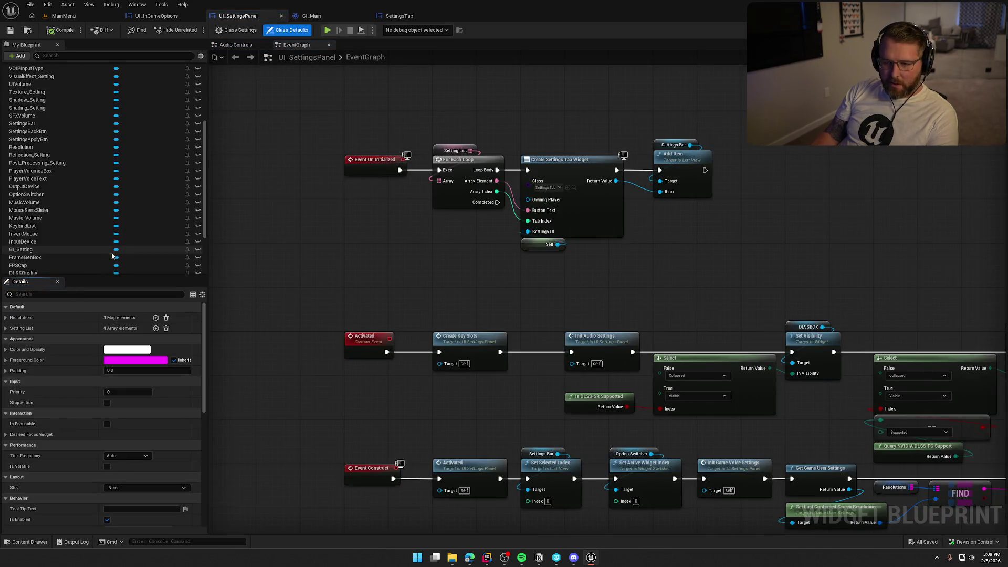
{"action": "left_click", "coordinate": [79, 269]}
{"action": "left_click", "coordinate": [77, 271]}
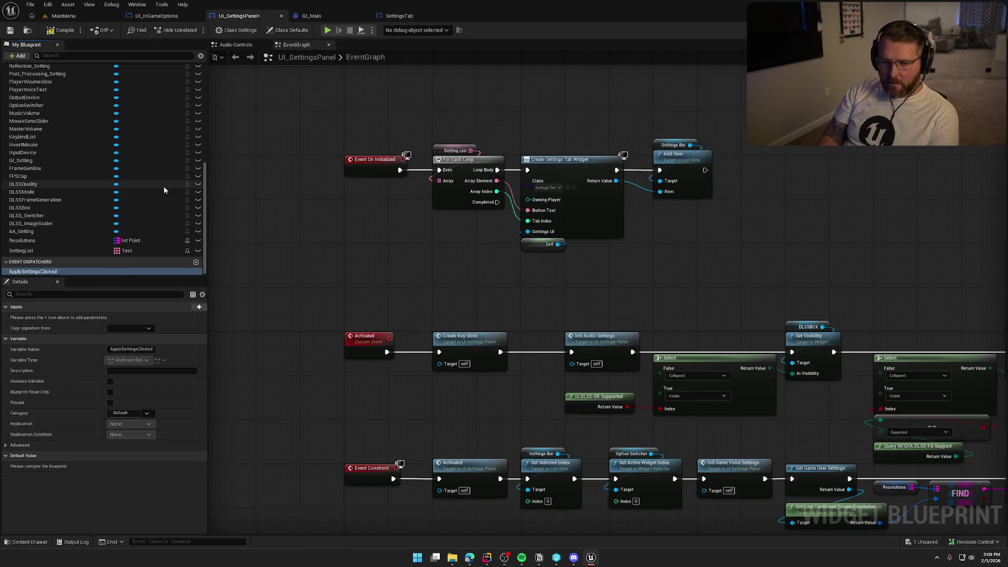
{"action": "left_click", "coordinate": [196, 262]}
{"action": "type", "text": "BackButtonClicked"}
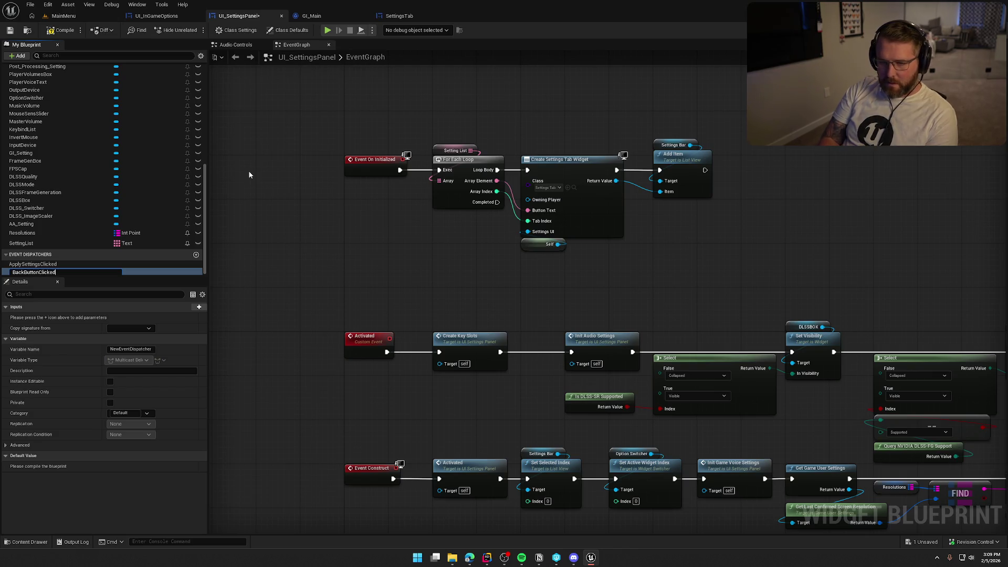
{"action": "key", "text": "Return"}
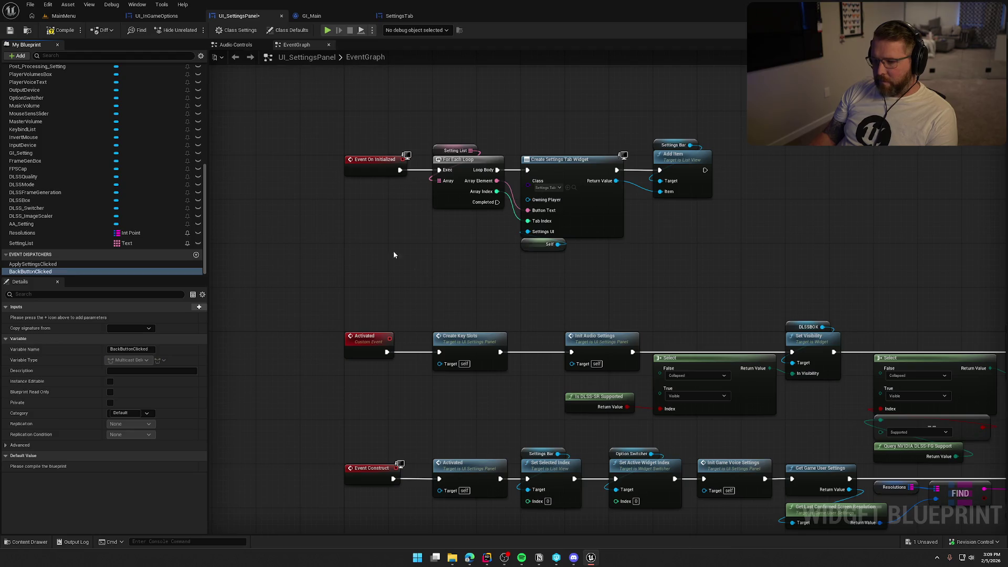
{"action": "scroll", "coordinate": [655, 311], "scroll_direction": "down", "scroll_amount": 8}
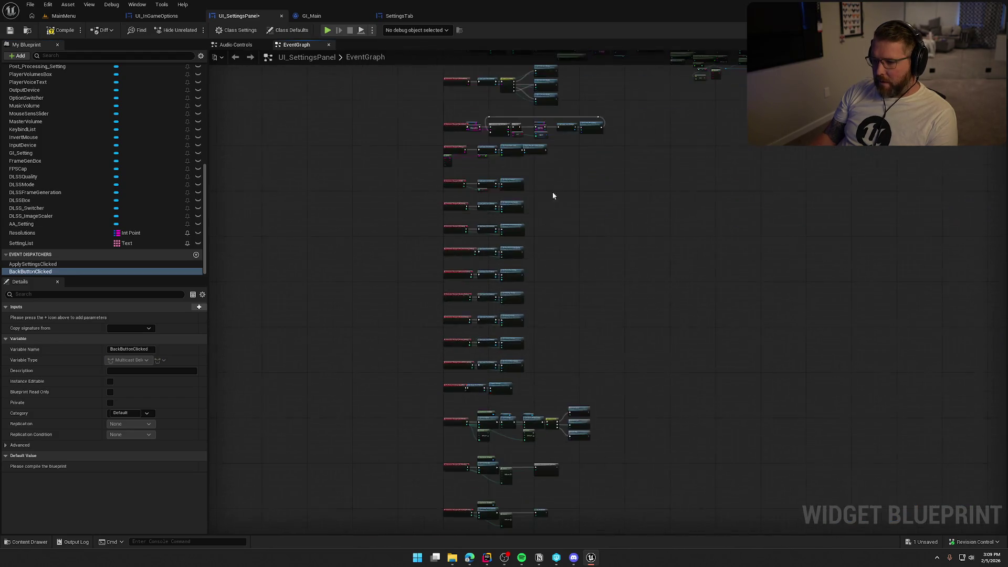
{"action": "scroll", "coordinate": [484, 153], "scroll_direction": "up", "scroll_amount": 5}
- Give the Apply Settings button an On Clicked event that calls ApplySettingsClicked
{"action": "left_click", "coordinate": [971, 30]}
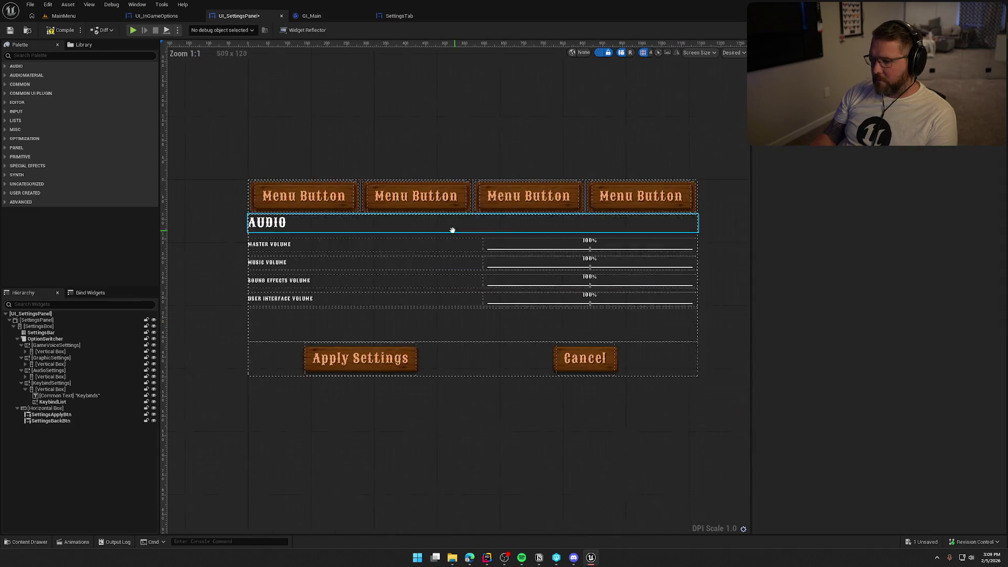
{"action": "left_click", "coordinate": [353, 357]}
{"action": "left_click_drag", "start_coordinate": [1002, 160], "coordinate": [1002, 383]}
{"action": "left_click", "coordinate": [885, 369]}
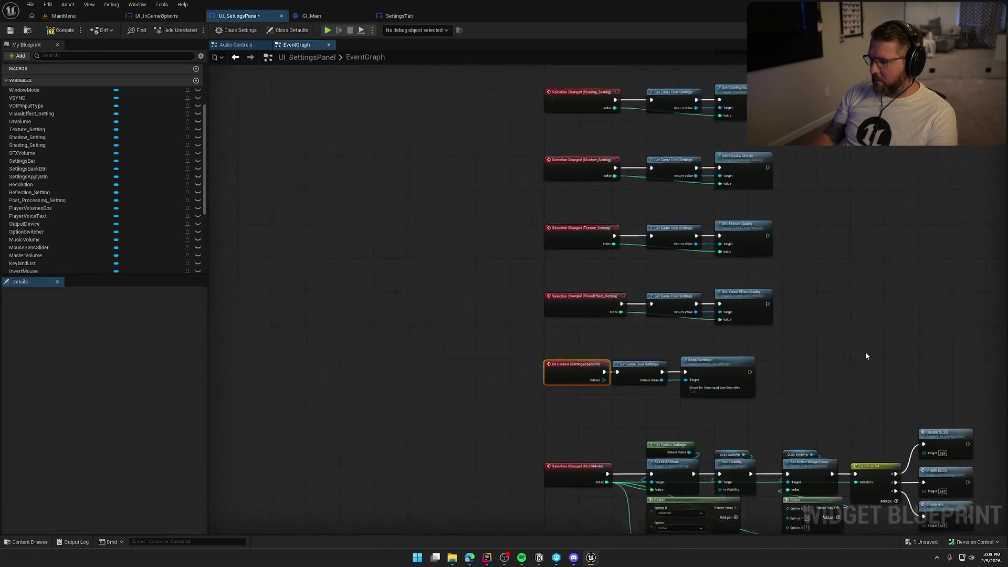
{"action": "scroll", "coordinate": [124, 266], "scroll_direction": "down", "scroll_amount": 5}
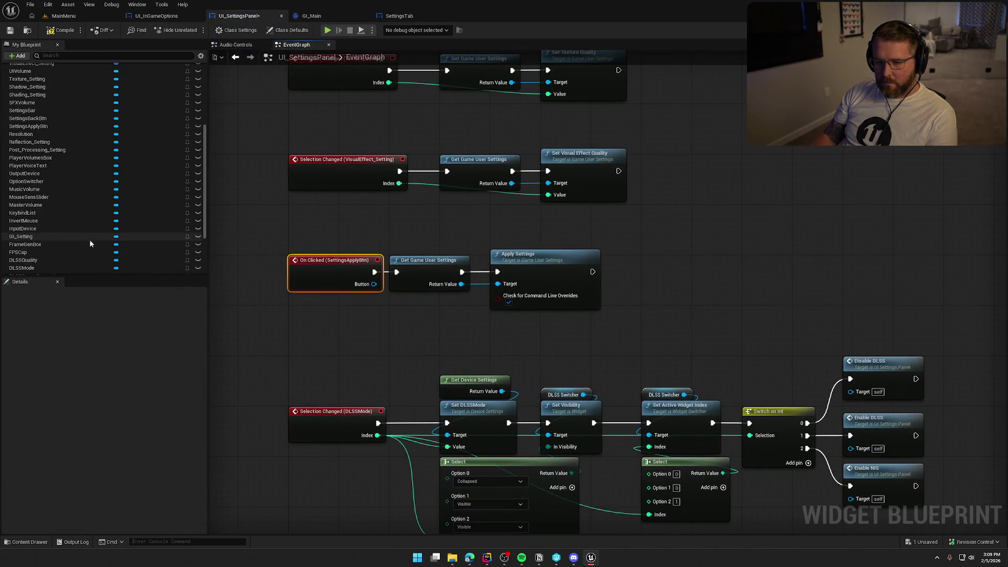
{"action": "mouse_move", "coordinate": [30, 266]}
{"action": "left_mouse_down"}
{"action": "mouse_move", "coordinate": [641, 269]}
{"action": "mouse_move", "coordinate": [642, 285]}
{"action": "left_mouse_up"}
{"action": "left_click", "coordinate": [656, 284]}
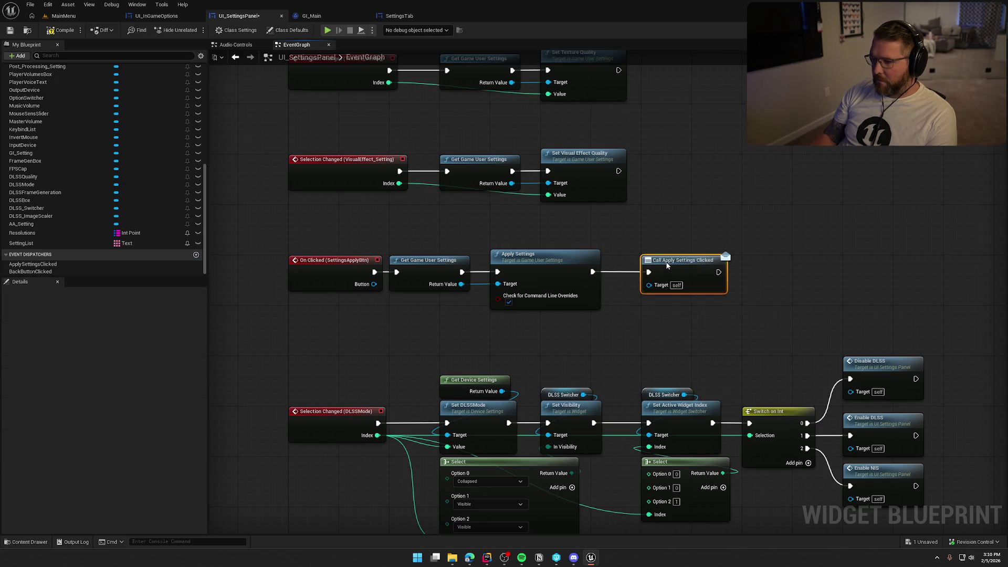
{"action": "key", "text": "q"}
{"action": "left_click", "coordinate": [711, 209]}
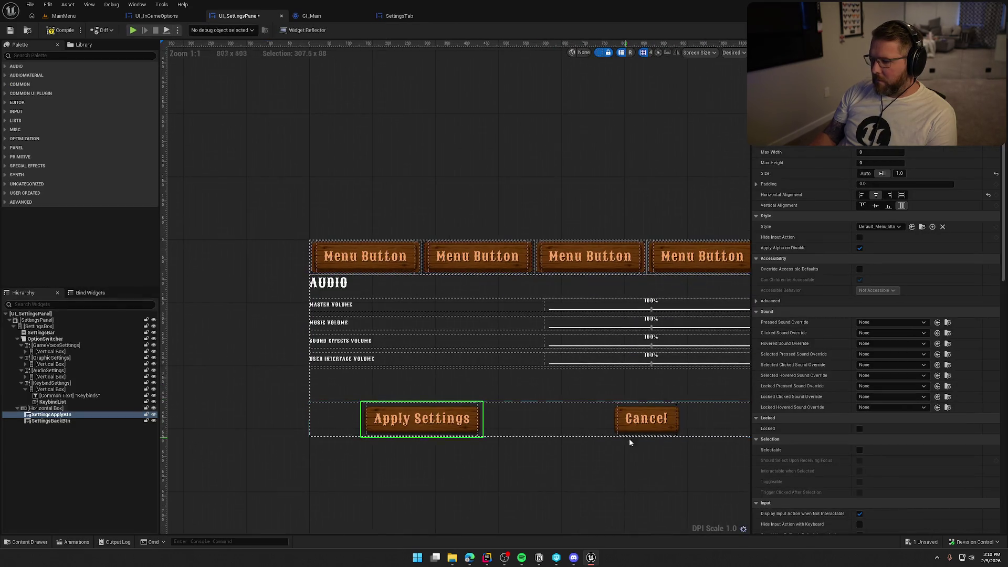
- Make the back button's On Clicked event call BackButtonClicked
{"action": "left_click", "coordinate": [646, 420]}
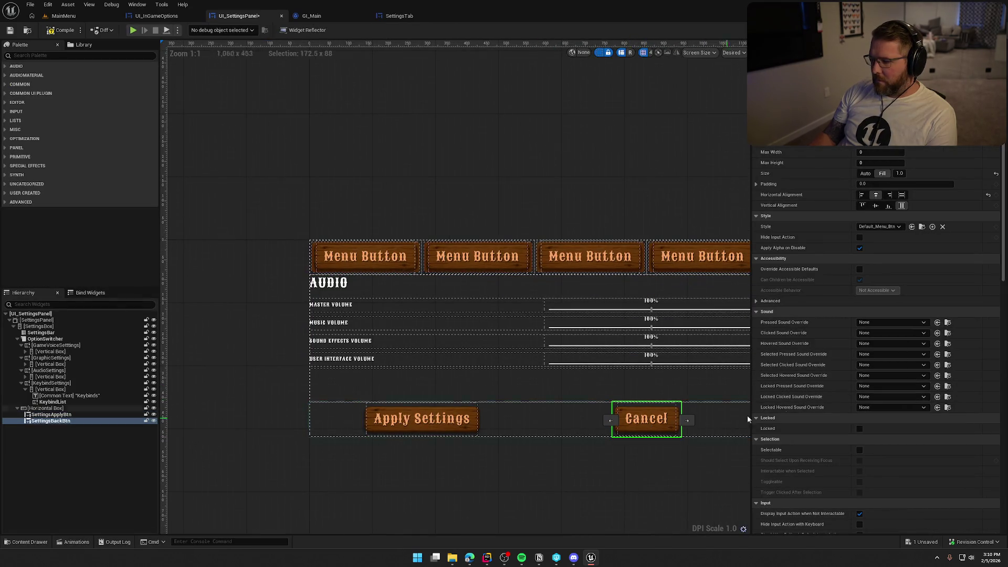
{"action": "scroll", "coordinate": [905, 392], "scroll_direction": "down", "scroll_amount": 10}
{"action": "scroll", "coordinate": [905, 392], "scroll_direction": "down", "scroll_amount": 15}
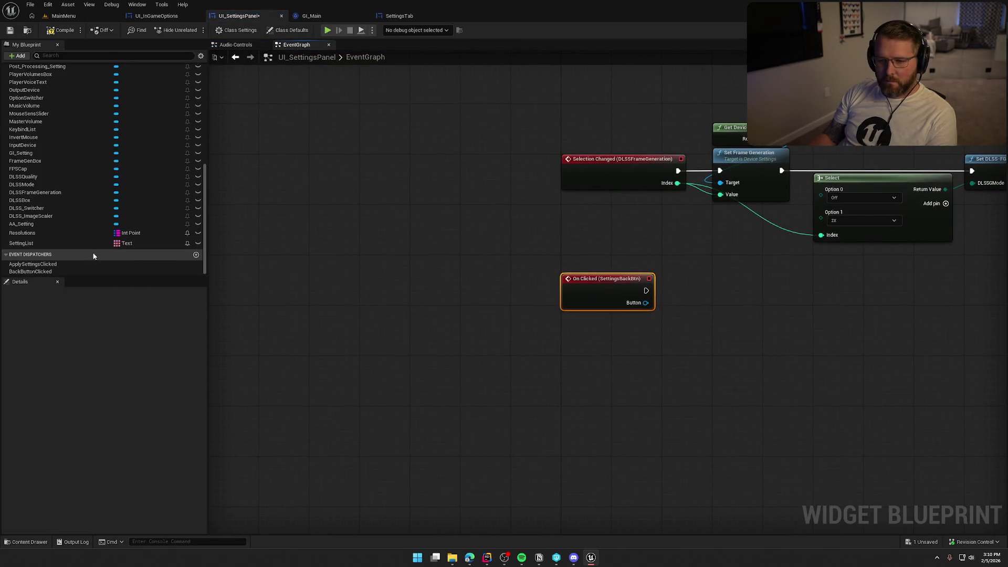
{"action": "mouse_move", "coordinate": [30, 272]}
{"action": "left_mouse_down"}
{"action": "mouse_move", "coordinate": [593, 324]}
{"action": "mouse_move", "coordinate": [595, 335]}
{"action": "left_mouse_up"}
{"action": "left_click", "coordinate": [608, 341]}
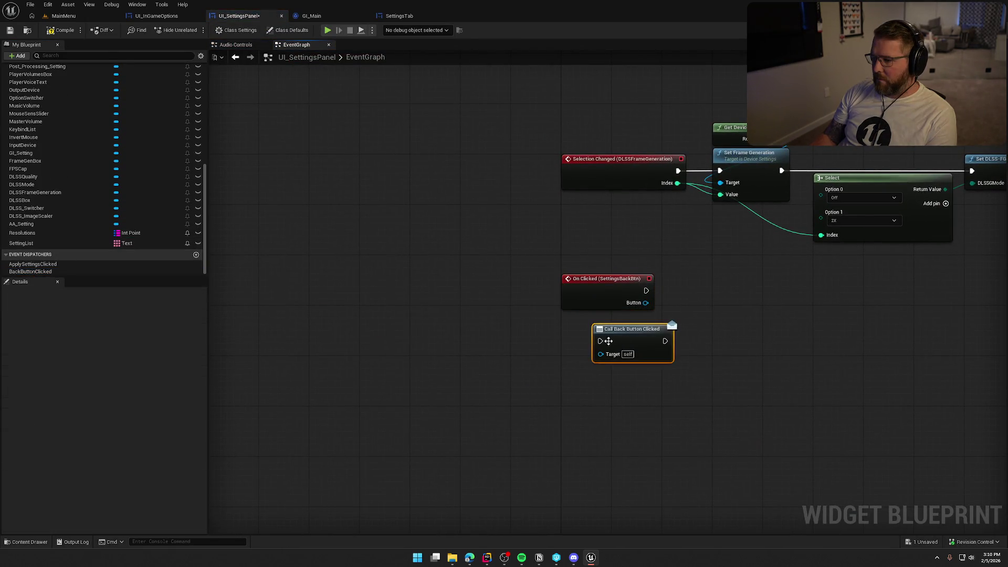
{"action": "mouse_move", "coordinate": [646, 290]}
{"action": "left_mouse_down"}
{"action": "mouse_move", "coordinate": [600, 341]}
{"action": "mouse_move", "coordinate": [710, 293]}
{"action": "mouse_move", "coordinate": [562, 273]}
{"action": "mouse_move", "coordinate": [596, 313]}
{"action": "mouse_move", "coordinate": [398, 320]}
{"action": "left_mouse_up"}
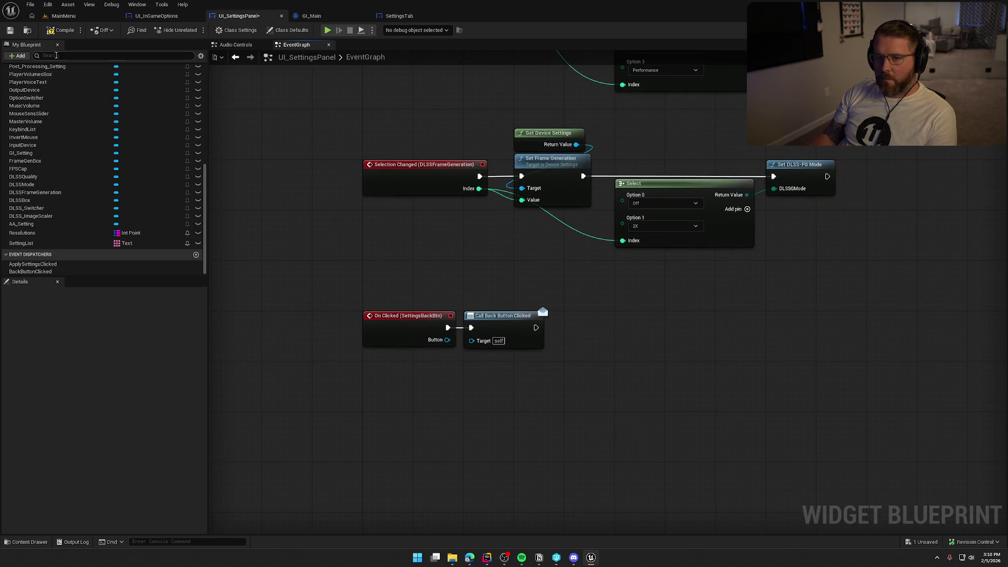
- Save UI_SettingsPanel and bring up the UI_InGameOptions widget
{"action": "left_click", "coordinate": [62, 30]}
{"action": "key", "text": "ctrl+s"}
{"action": "left_click", "coordinate": [156, 16]}
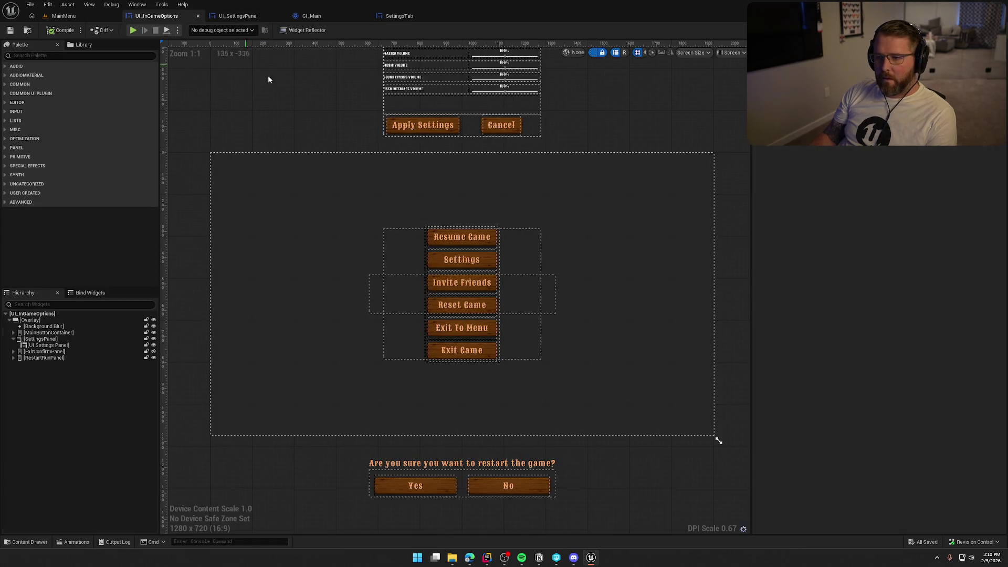
- Rename the embedded UI Settings Panel in UI_InGameOptions to 'Settings'
{"action": "left_click", "coordinate": [418, 195]}
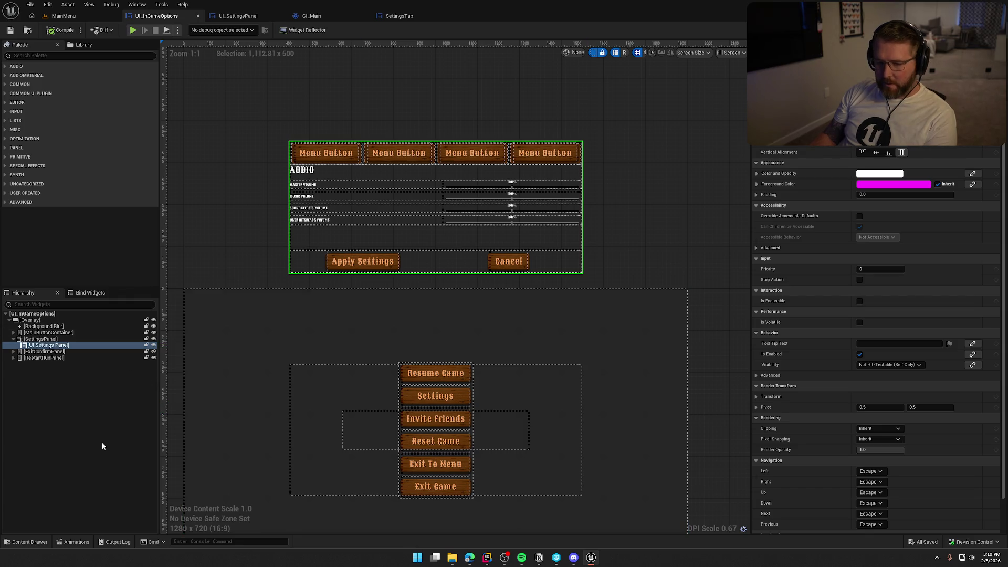
{"action": "key", "text": "F2"}
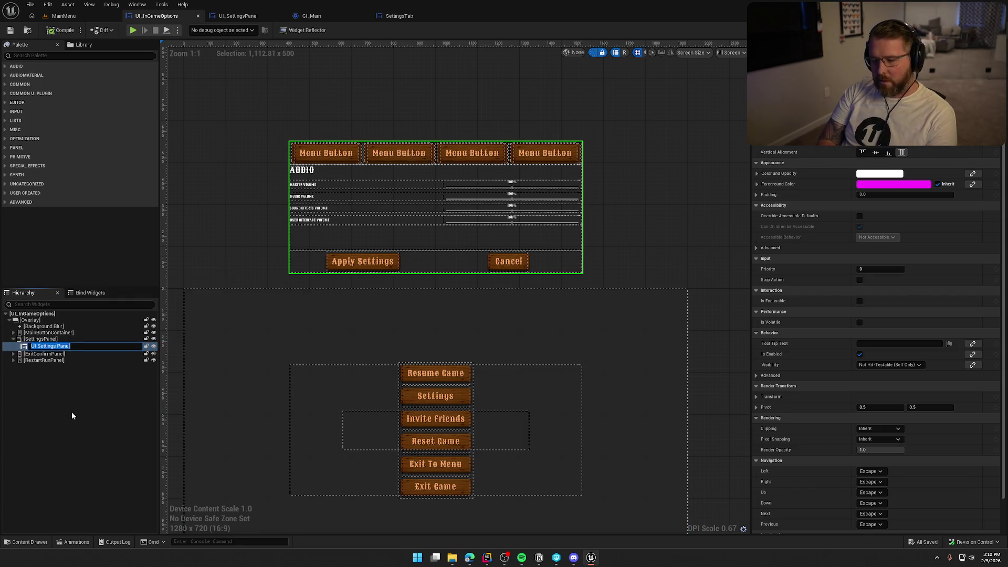
{"action": "type", "text": "Settings"}
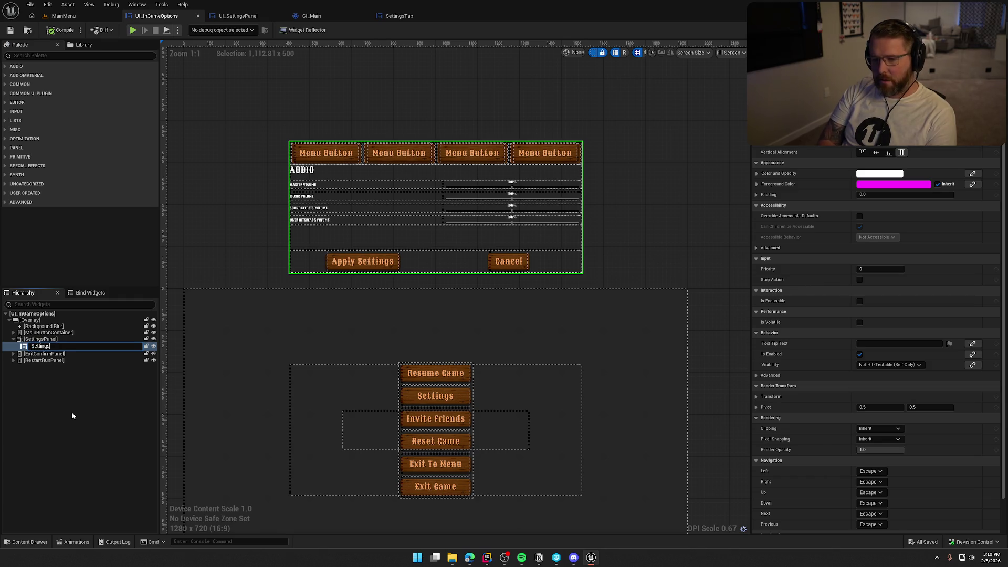
{"action": "key", "text": "Return"}
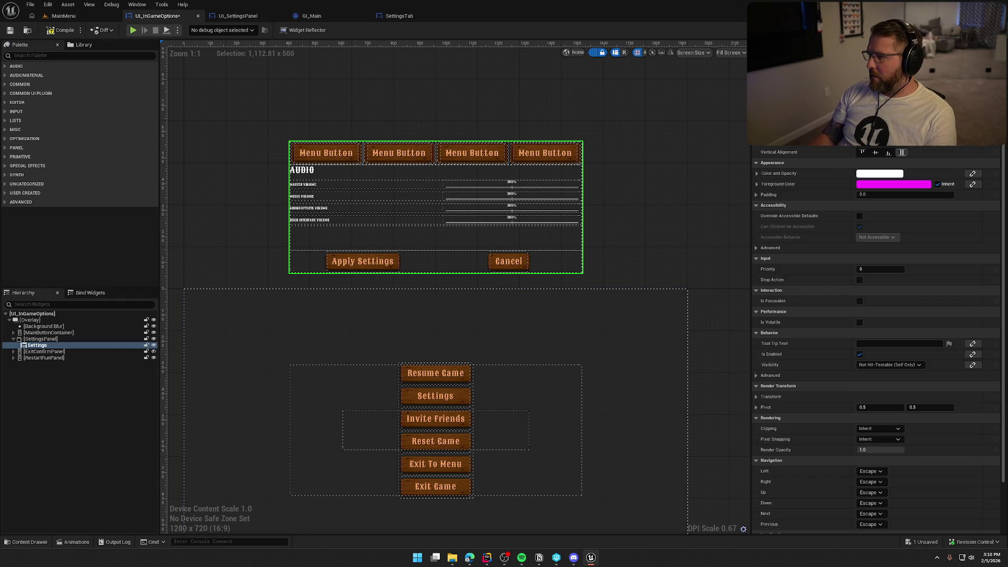
{"action": "scroll", "coordinate": [900, 472], "scroll_direction": "down", "scroll_amount": 2}
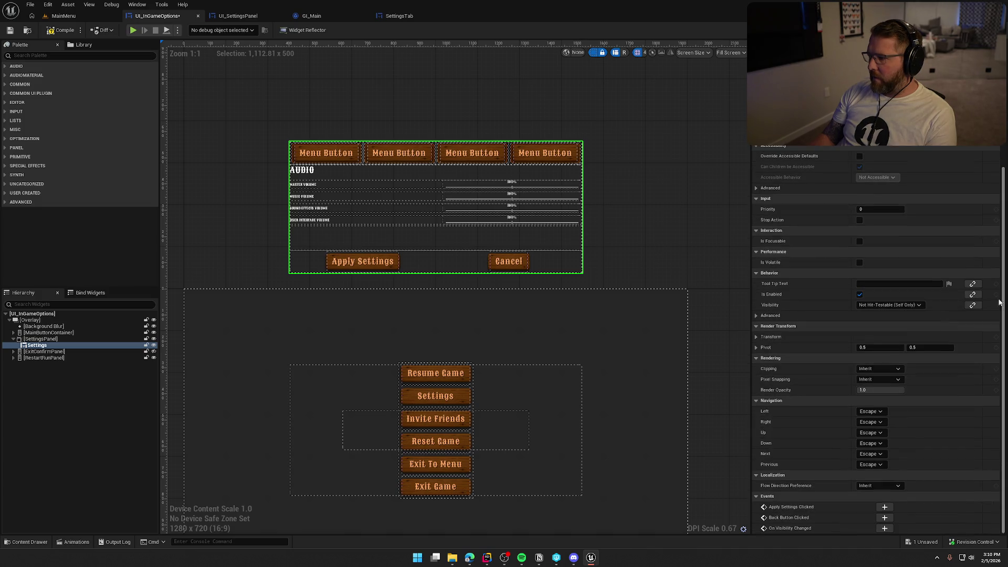
- Add Apply Settings Clicked and Back Button Clicked events for Settings, stacking Back below Apply
{"action": "left_click", "coordinate": [884, 508]}
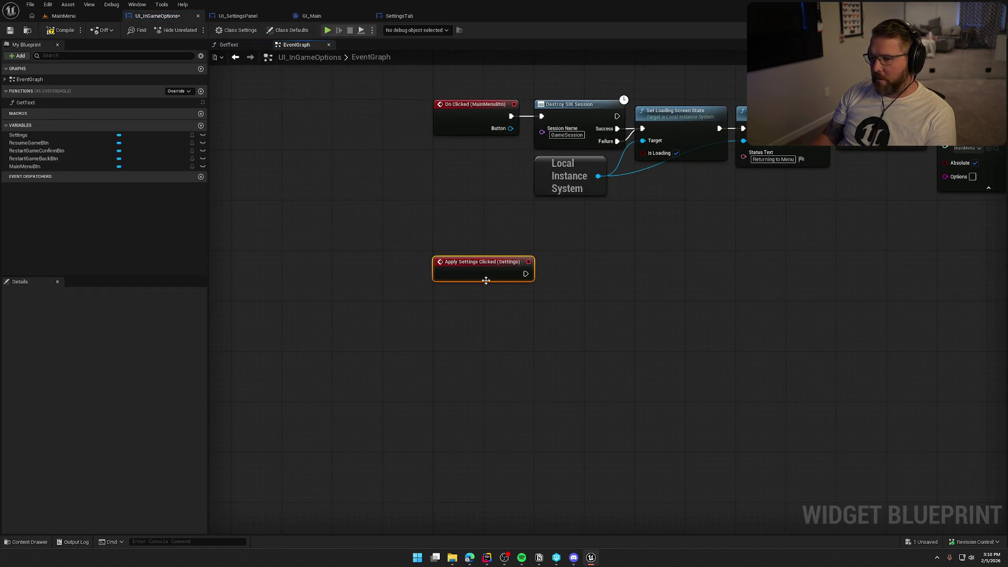
{"action": "left_click", "coordinate": [585, 326]}
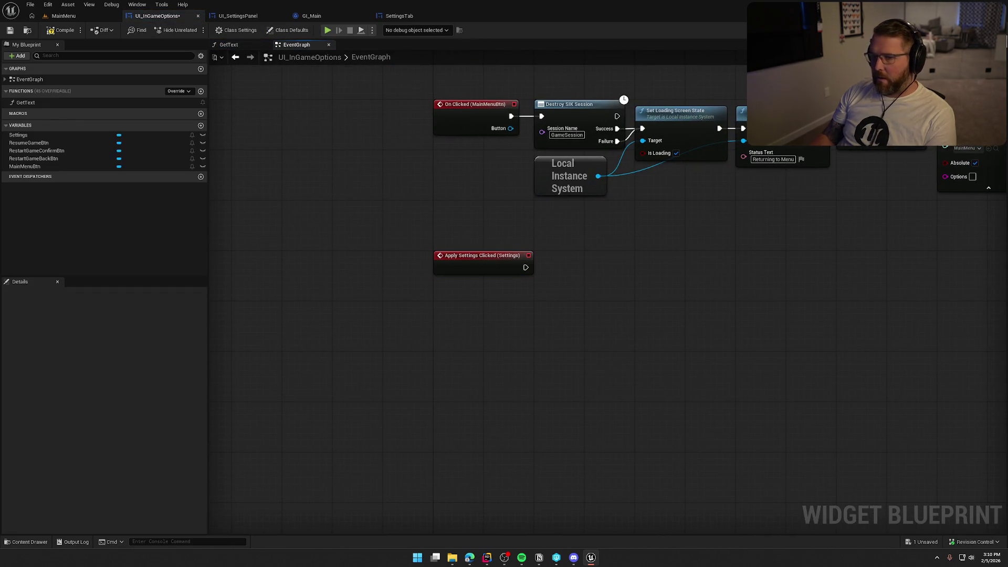
{"action": "left_click", "coordinate": [32, 135]}
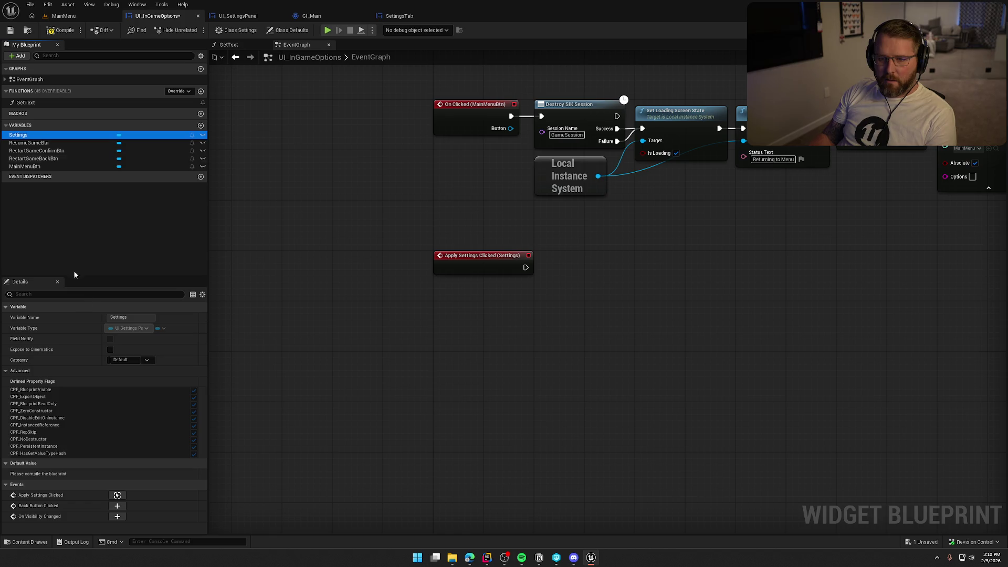
{"action": "left_click", "coordinate": [118, 506]}
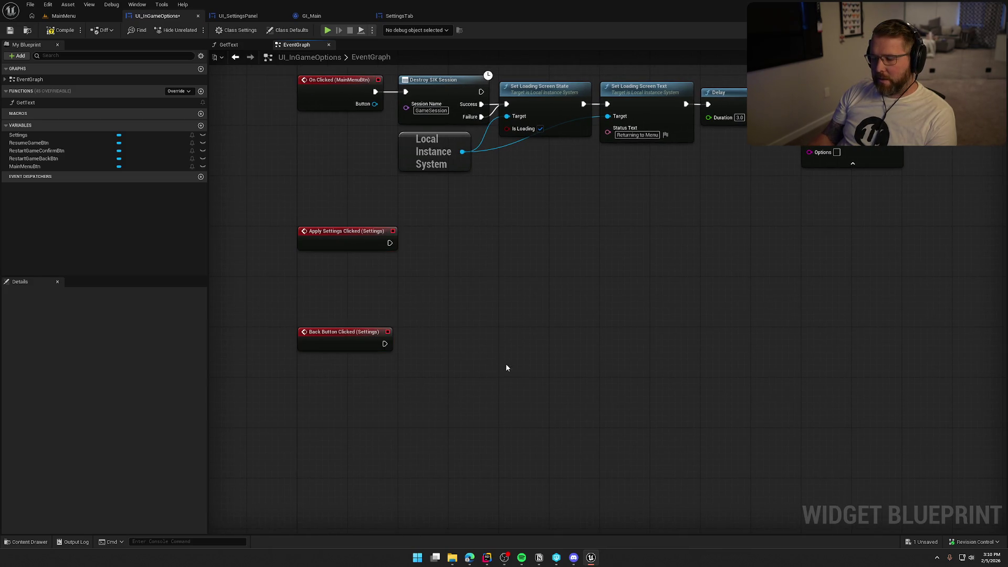
{"action": "left_click_drag", "start_coordinate": [330, 344], "coordinate": [329, 268]}
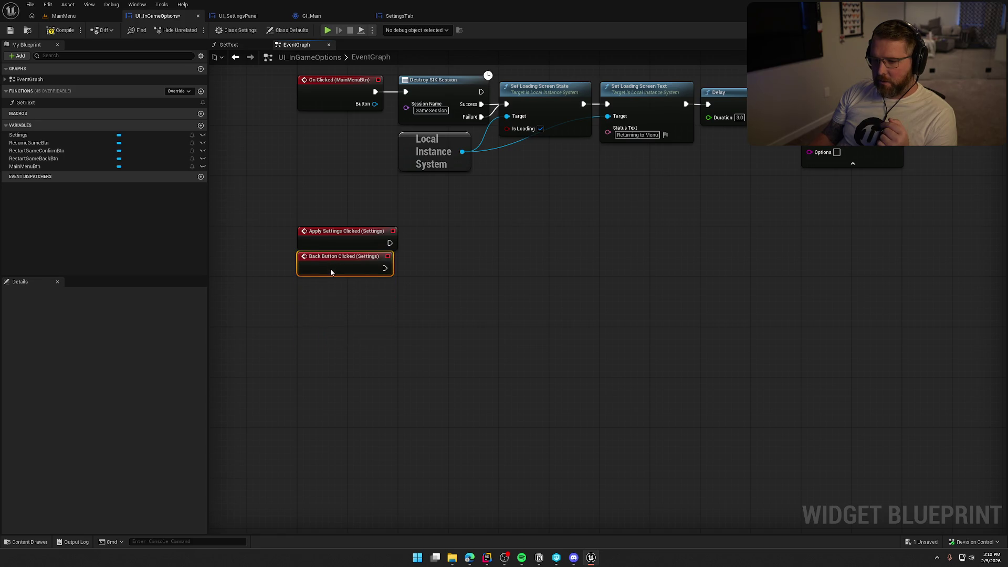
{"action": "left_click", "coordinate": [378, 330]}
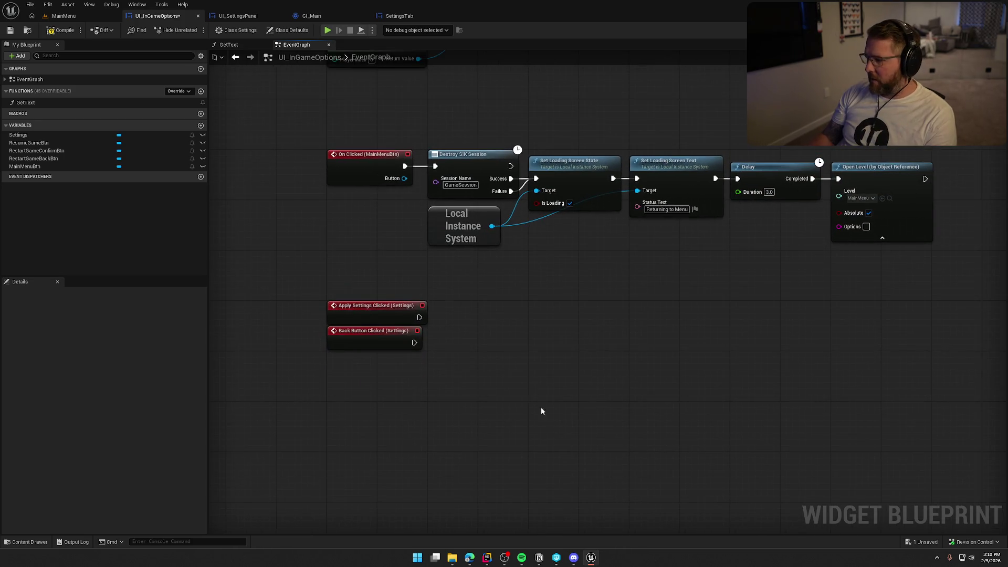
- Drop an unfinished wire and consult the SettingsUI C++ source in Rider
{"action": "left_click_drag", "start_coordinate": [419, 317], "coordinate": [460, 319]}
{"action": "left_click", "coordinate": [412, 476]}
{"action": "left_click", "coordinate": [488, 559]}
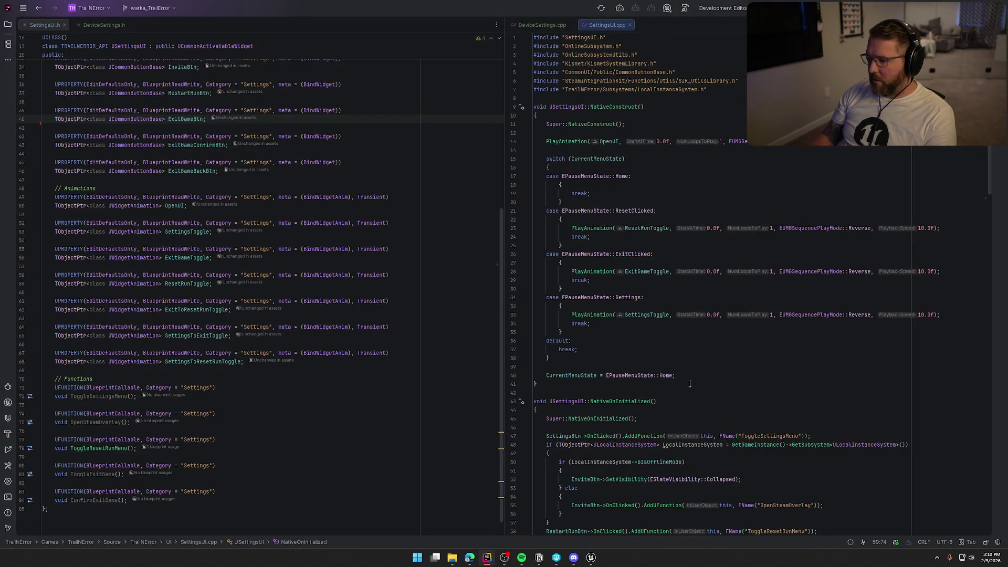
{"action": "scroll", "coordinate": [689, 384], "scroll_direction": "down", "scroll_amount": 10}
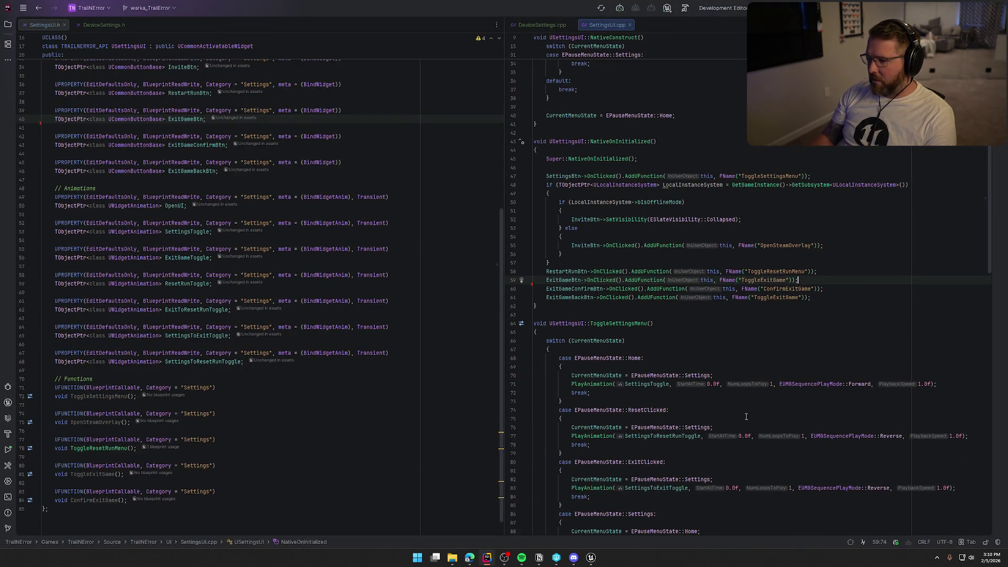
{"action": "left_click", "coordinate": [591, 557]}
- Wire Apply Settings Clicked and Back Button Clicked into Toggle Settings Menu and save the blueprint
{"action": "left_click_drag", "start_coordinate": [418, 317], "coordinate": [472, 324]}
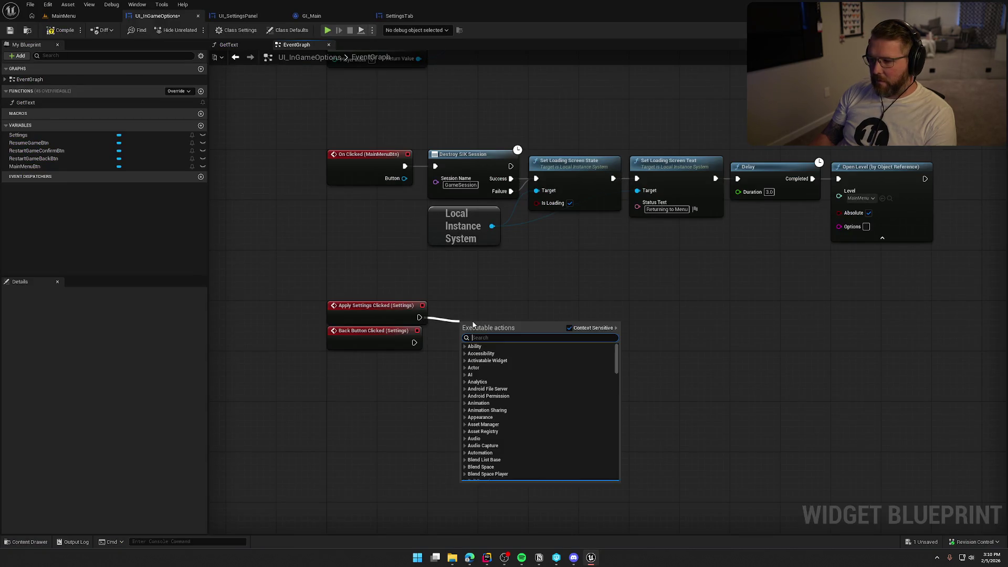
{"action": "type", "text": "toggles"}
{"action": "key", "text": "BackSpace"}
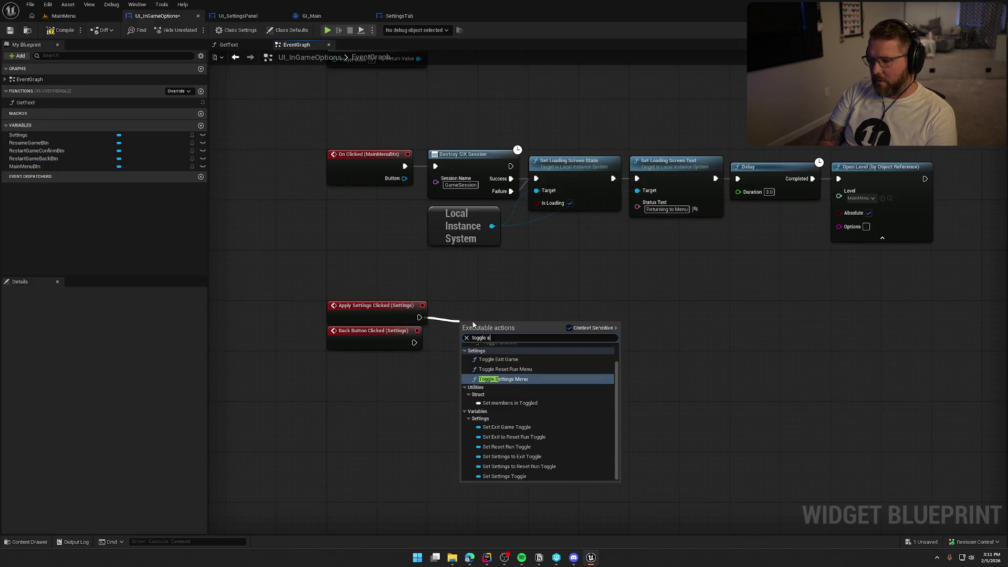
{"action": "key", "text": "Return"}
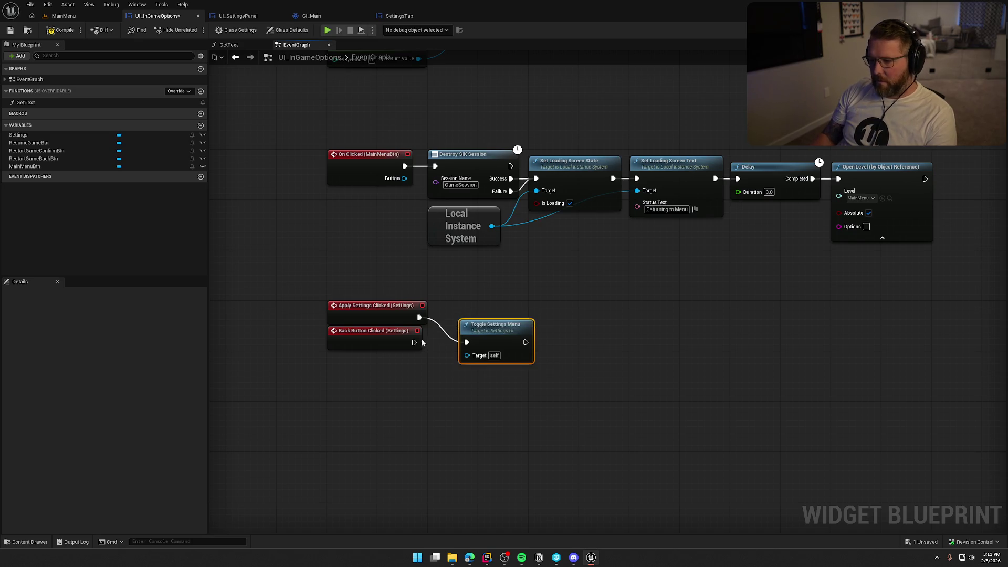
{"action": "mouse_move", "coordinate": [414, 342]}
{"action": "left_mouse_down"}
{"action": "mouse_move", "coordinate": [465, 344]}
{"action": "mouse_move", "coordinate": [520, 317]}
{"action": "left_mouse_up"}
{"action": "left_click", "coordinate": [454, 272]}
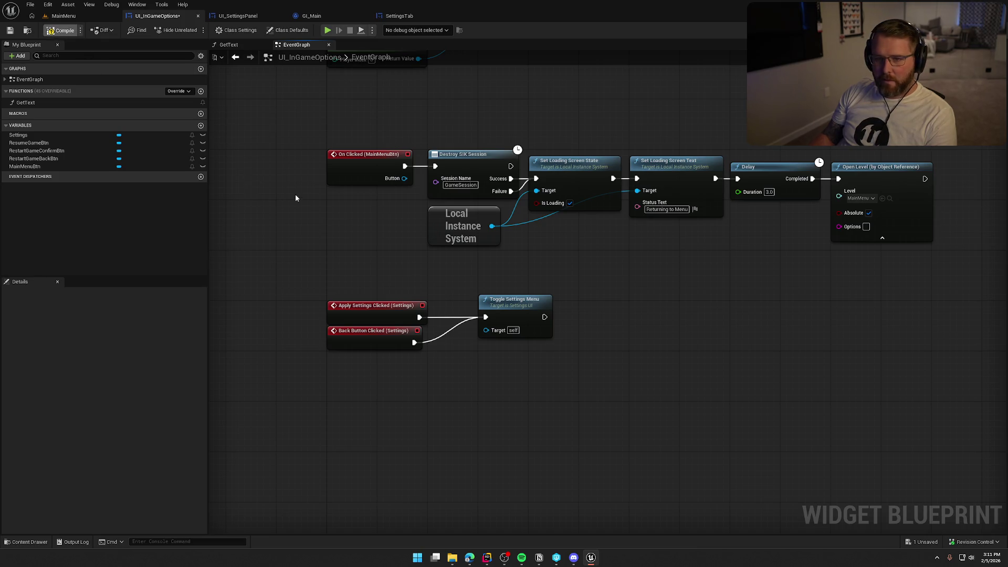
{"action": "mouse_move", "coordinate": [295, 197]}
{"action": "left_mouse_down"}
{"action": "mouse_move", "coordinate": [267, 171]}
{"action": "mouse_move", "coordinate": [287, 231]}
{"action": "left_mouse_up"}
{"action": "left_click", "coordinate": [64, 15]}
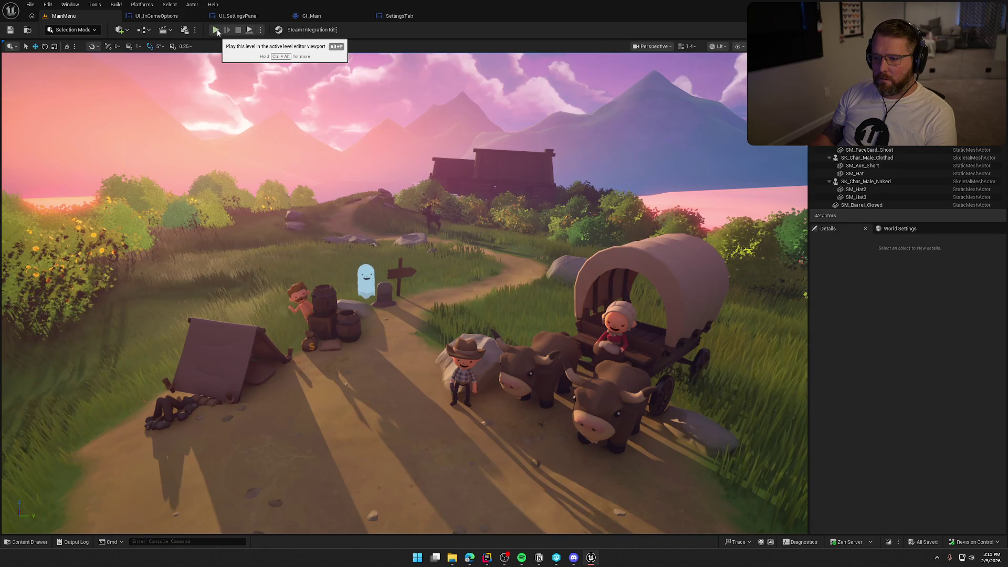
- Browse the Content Drawer to UI > MainMenu and open UI_MainMenu
{"action": "left_click", "coordinate": [22, 546]}
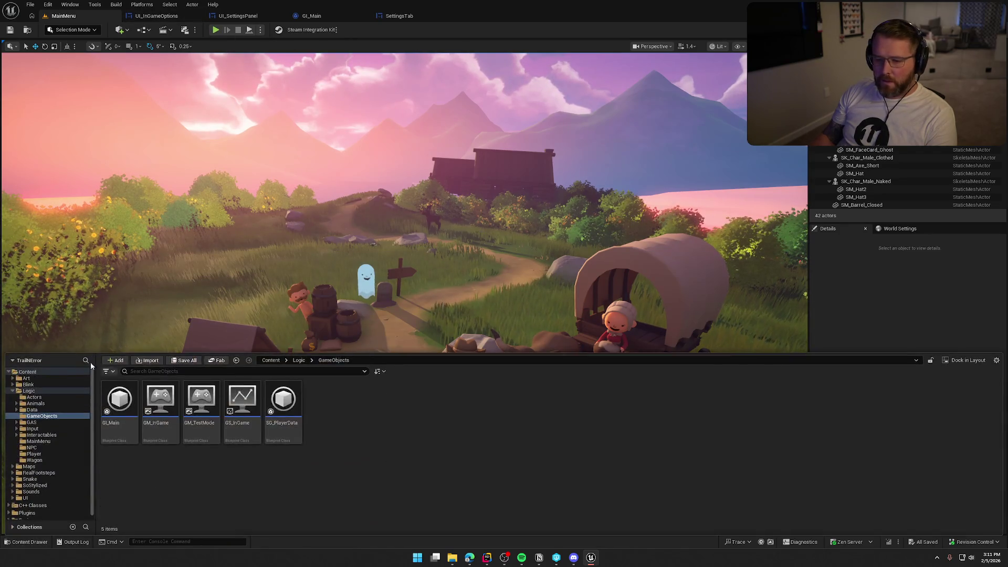
{"action": "left_click", "coordinate": [42, 496]}
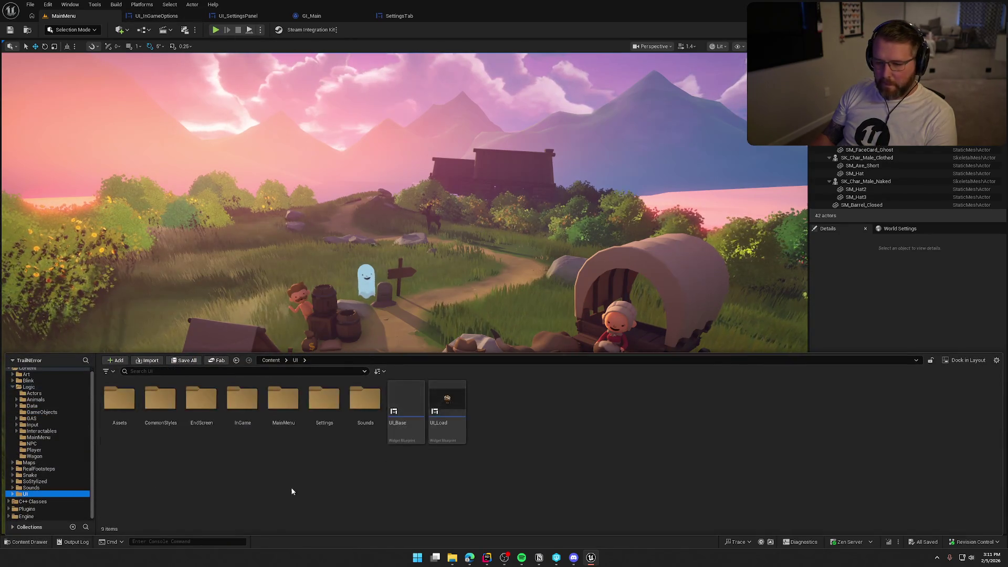
{"action": "double_click", "coordinate": [293, 401]}
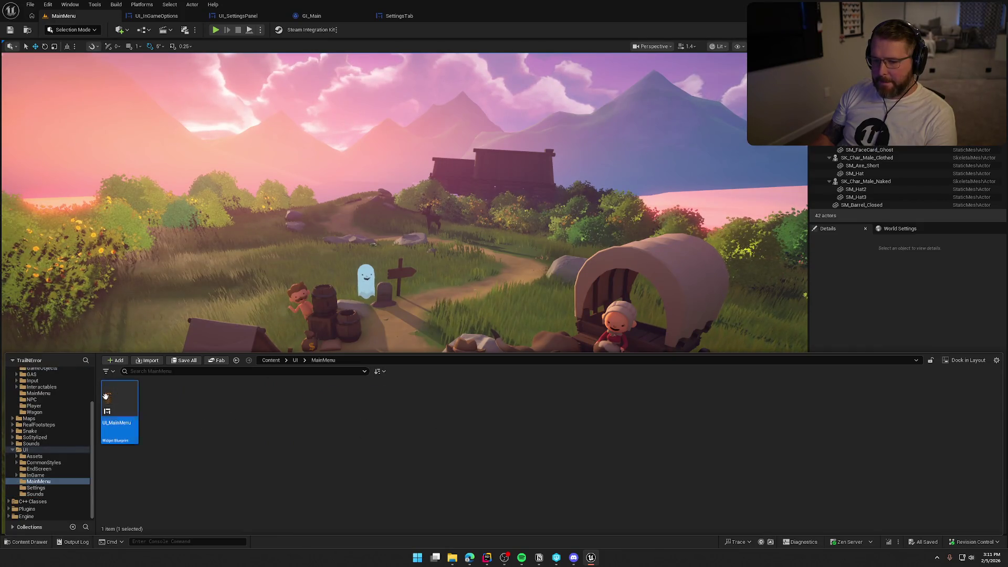
{"action": "left_click", "coordinate": [117, 382]}
{"action": "double_click", "coordinate": [117, 382]}
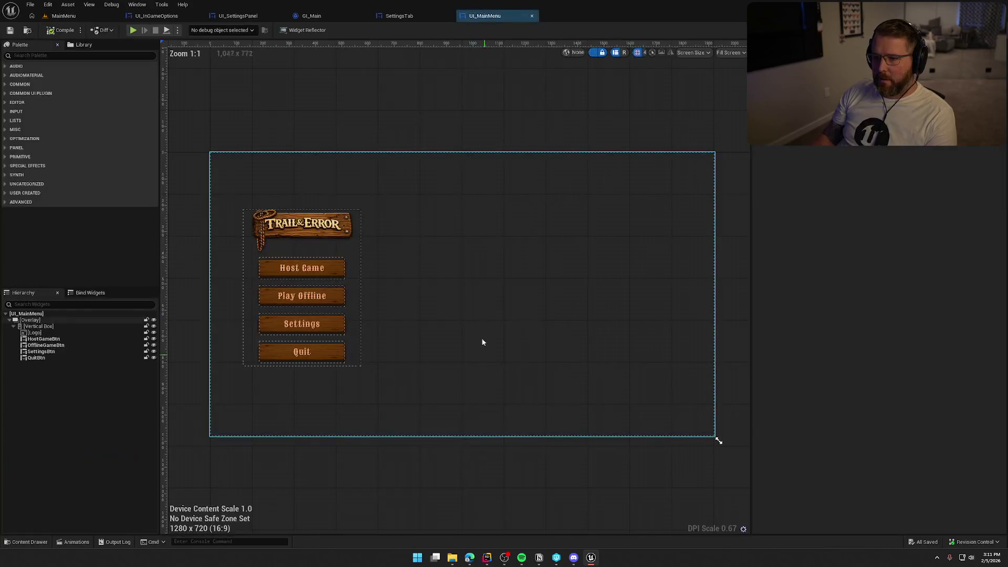
- Create an On Clicked event for SettingsBtn, then return to the Designer
{"action": "left_click", "coordinate": [302, 324]}
{"action": "scroll", "coordinate": [953, 492], "scroll_direction": "down", "scroll_amount": 10}
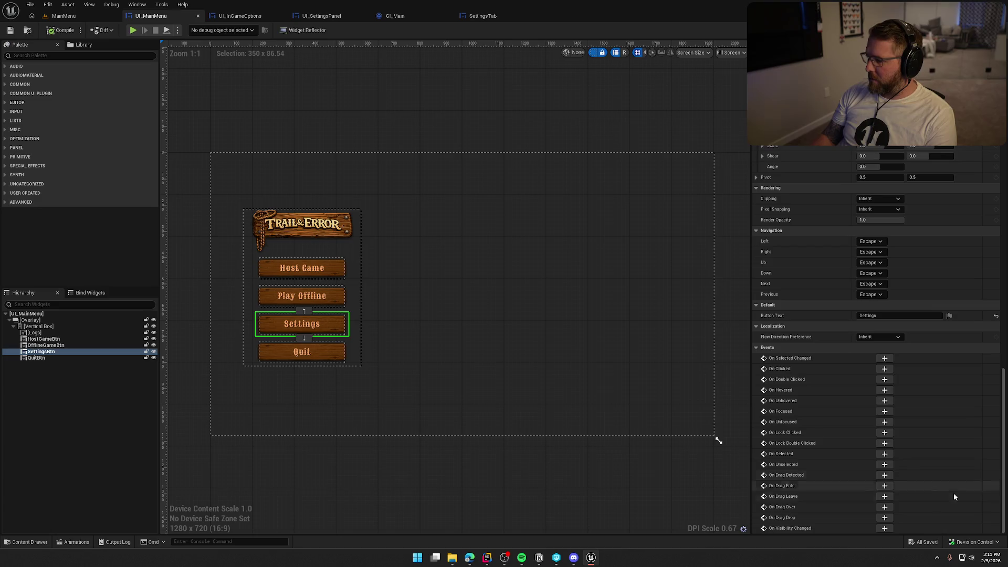
{"action": "left_click", "coordinate": [884, 369]}
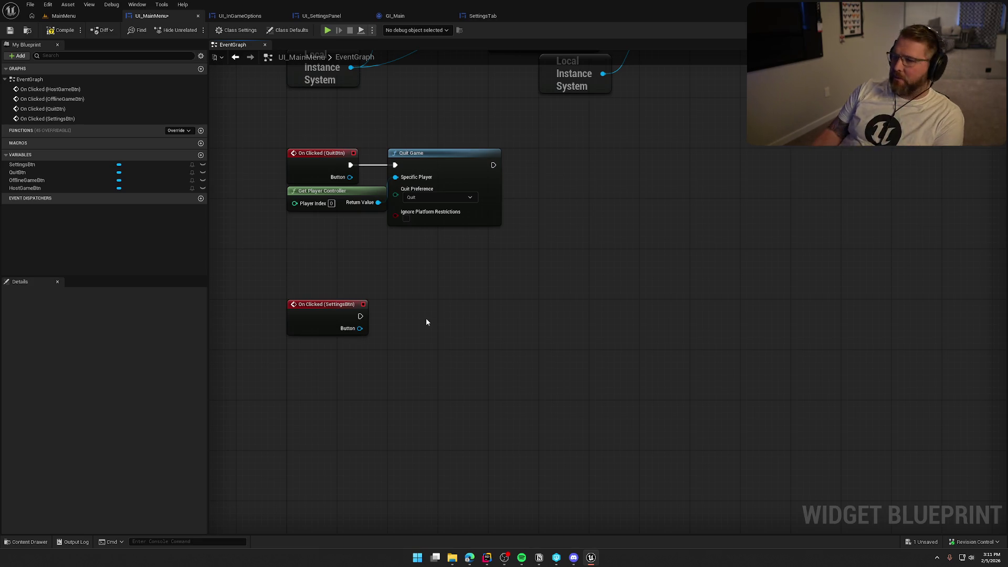
{"action": "key", "text": "shift+F4"}
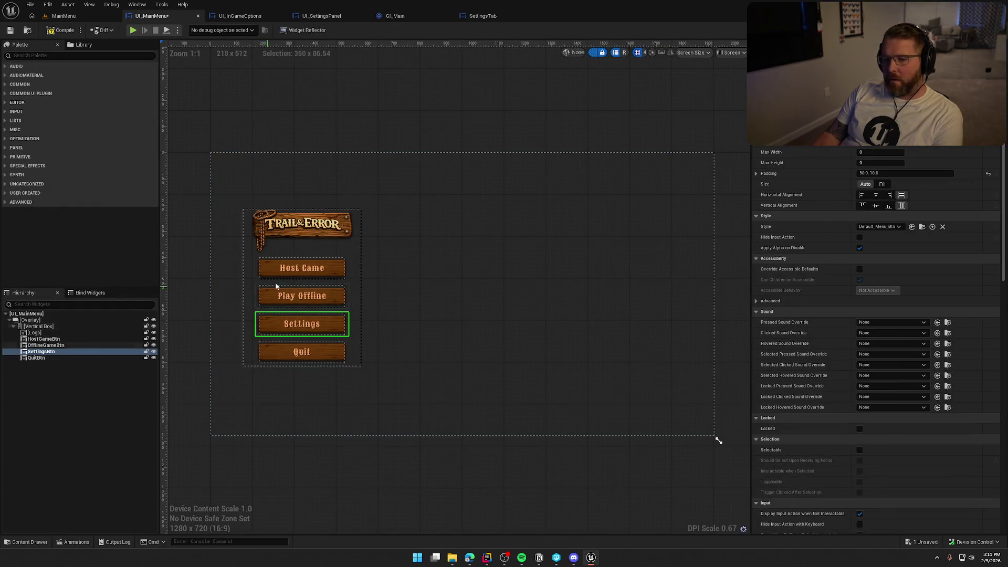
- Drag a UI Settings Panel from the Palette into UI_MainMenu's Overlay
{"action": "left_click", "coordinate": [26, 321]}
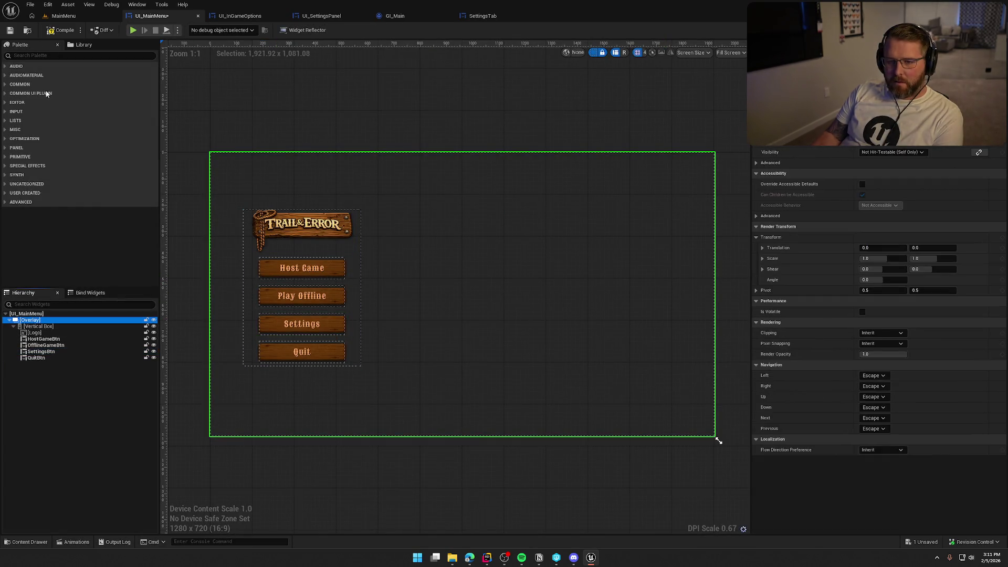
{"action": "left_click", "coordinate": [44, 56]}
{"action": "type", "text": "setti"}
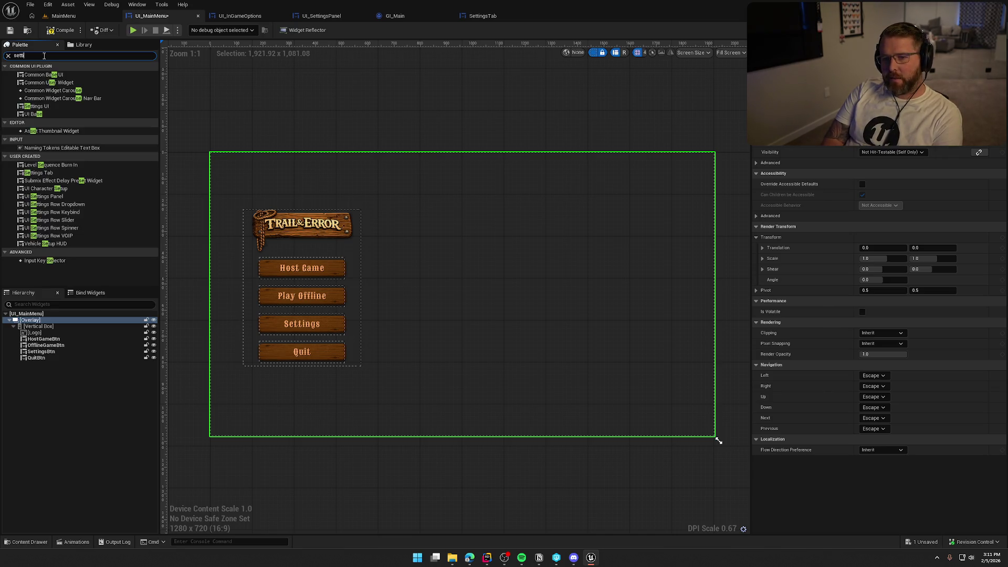
{"action": "type", "text": "ngs pan"}
{"action": "mouse_move", "coordinate": [66, 75]}
{"action": "left_mouse_down"}
{"action": "mouse_move", "coordinate": [101, 103]}
{"action": "mouse_move", "coordinate": [52, 321]}
{"action": "left_mouse_up"}
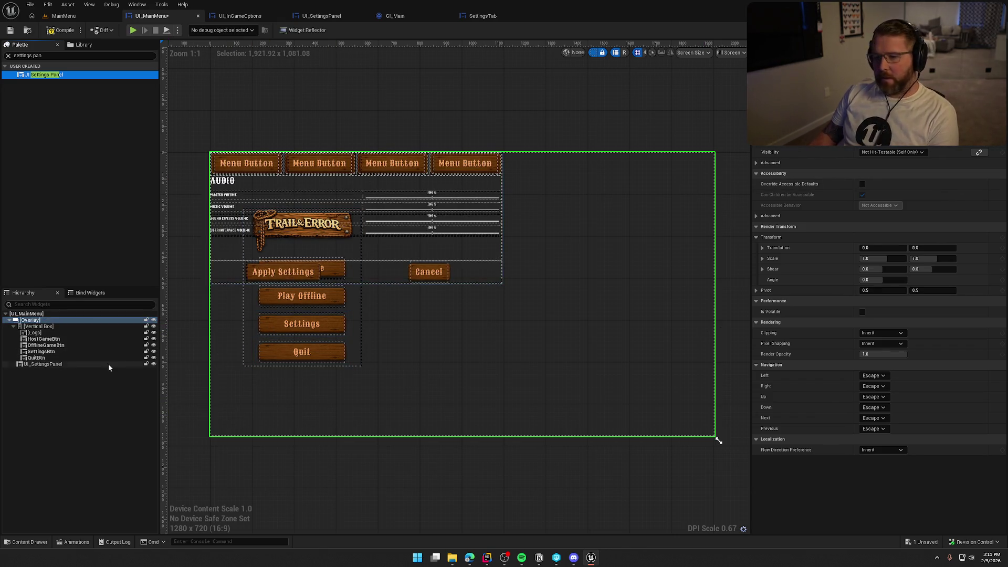
- Rename the new panel 'Settings' and centre it horizontally and vertically
{"action": "left_click", "coordinate": [59, 365]}
{"action": "key", "text": "F2"}
{"action": "type", "text": "Settings"}
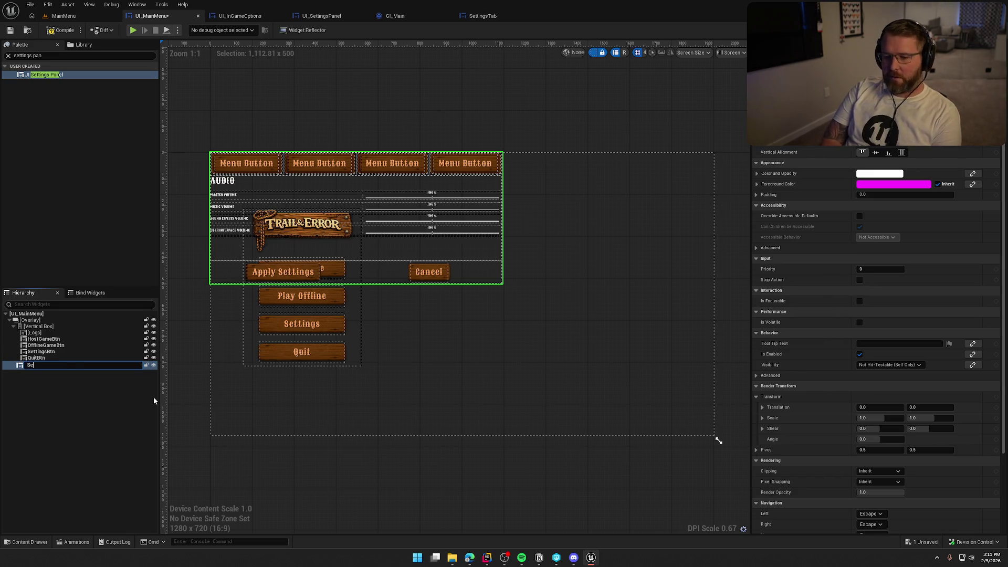
{"action": "key", "text": "Return"}
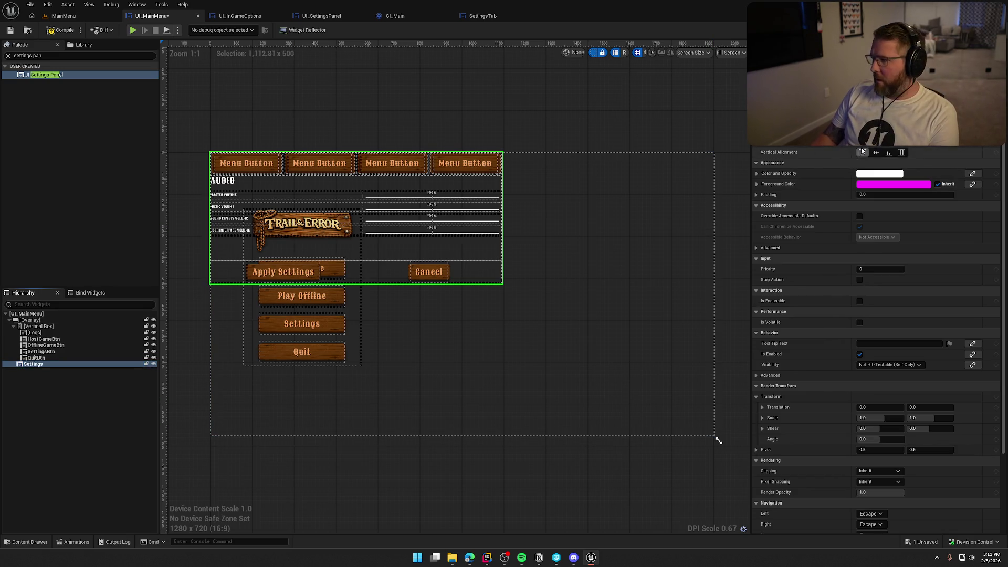
{"action": "left_click", "coordinate": [875, 141]}
{"action": "left_click", "coordinate": [875, 152]}
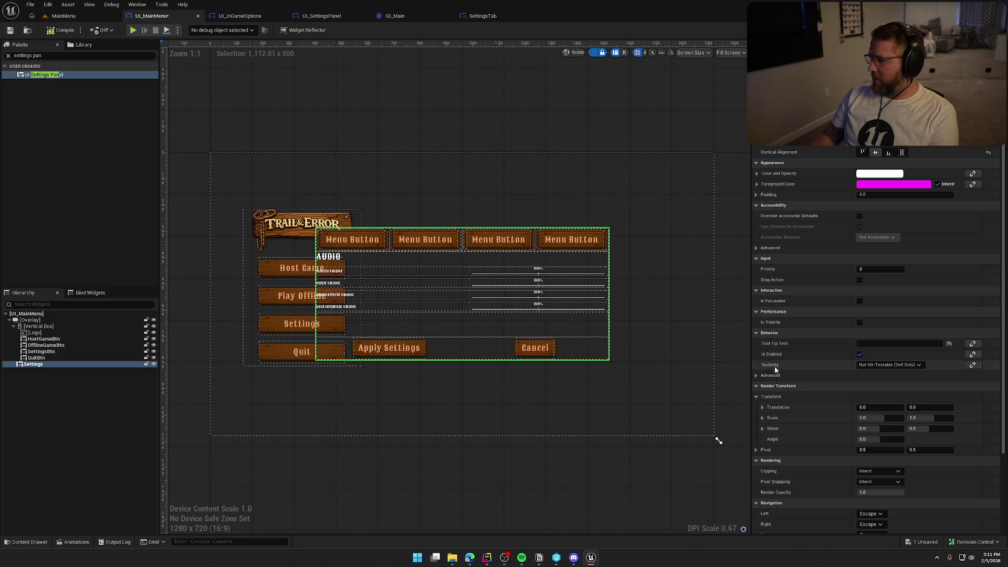
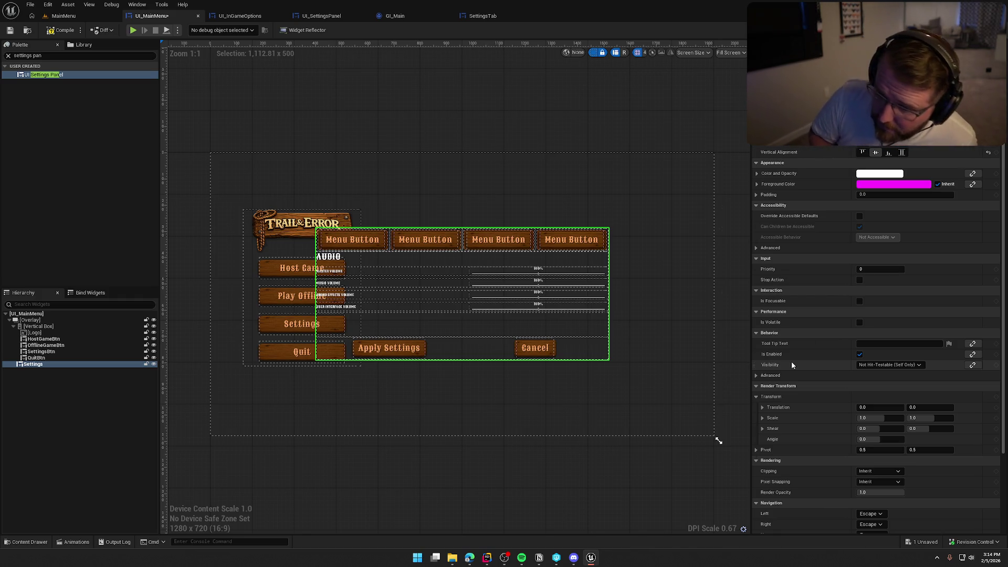
- Wrap the main menu's vertical box in a Common Activatable Widget Switcher
{"action": "left_click", "coordinate": [49, 326]}
{"action": "right_click", "coordinate": [49, 326]}
{"action": "mouse_move", "coordinate": [80, 418]}
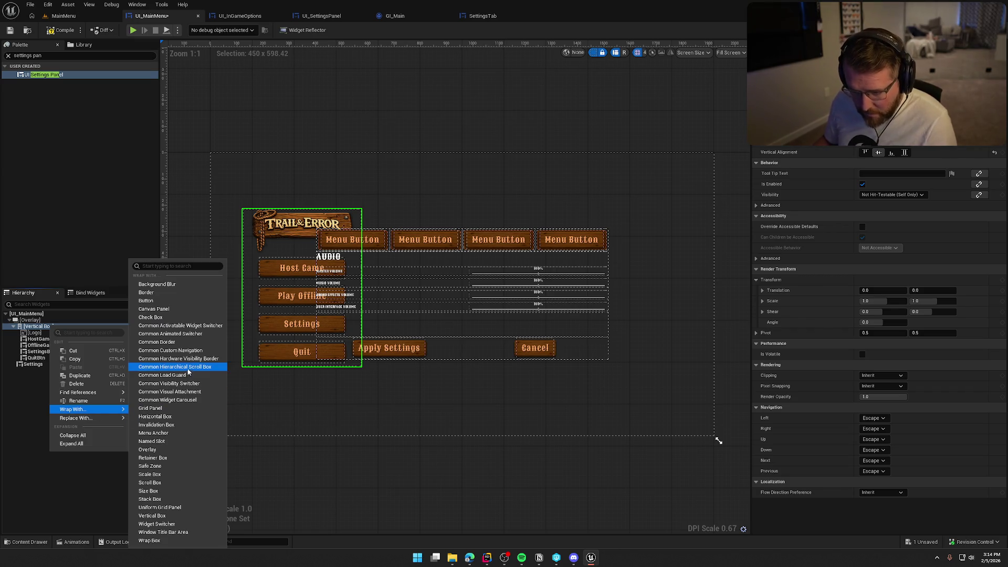
{"action": "left_click", "coordinate": [179, 325]}
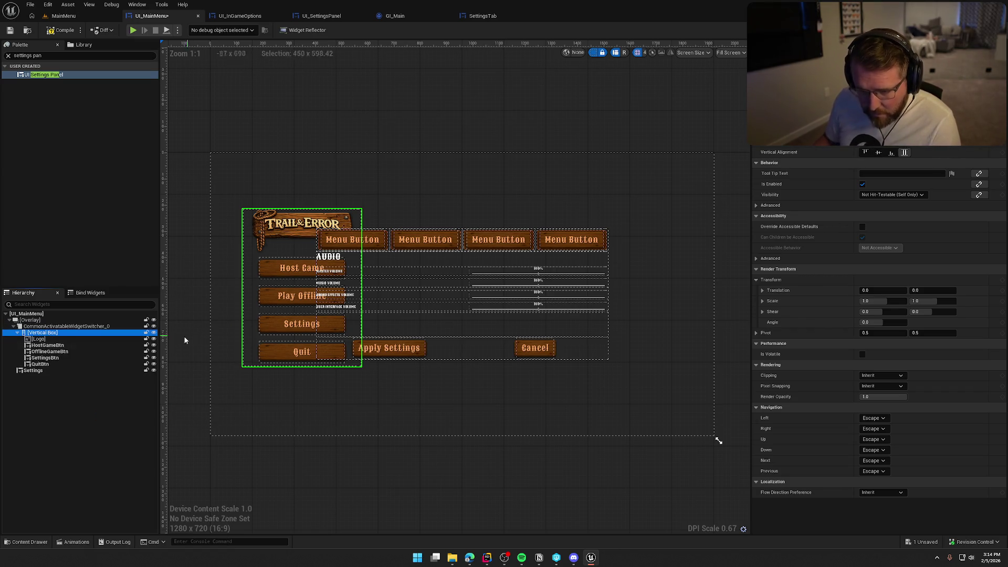
- Rename the switcher to MenuSwitcher and move the Settings panel into it
{"action": "left_click", "coordinate": [55, 326]}
{"action": "key", "text": "F2"}
{"action": "key", "text": "BackSpace"}
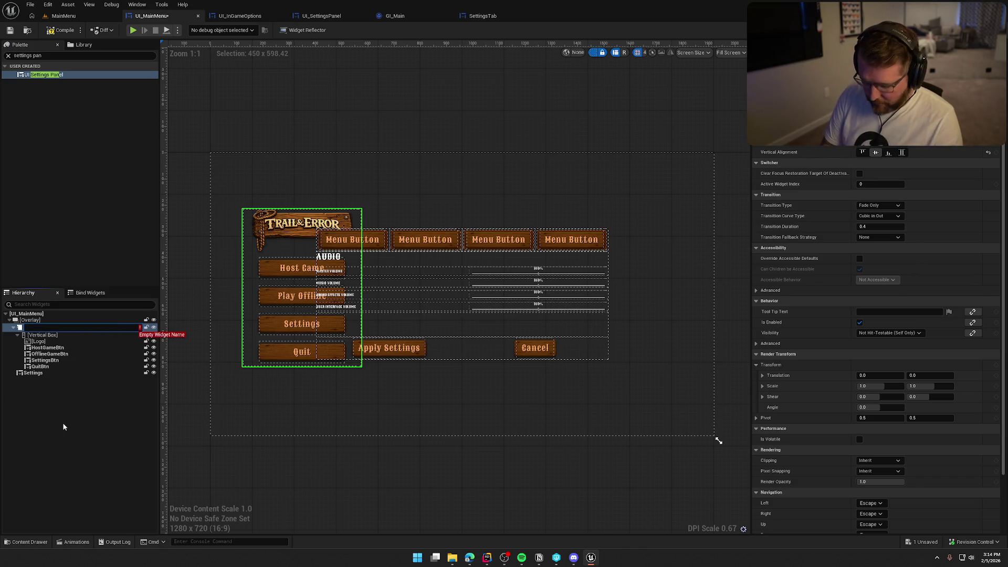
{"action": "type", "text": "MenuSwitch"}
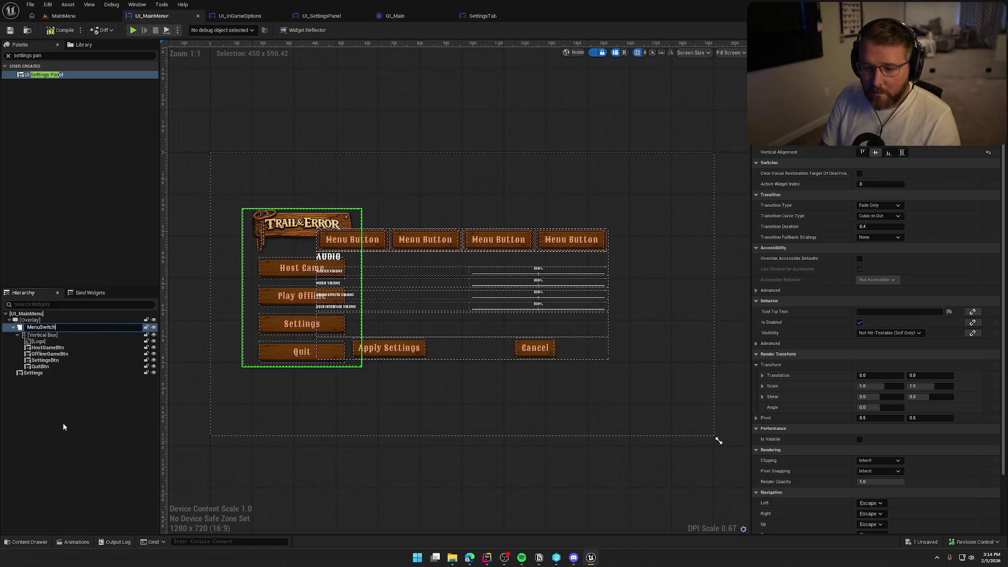
{"action": "type", "text": "er"}
{"action": "key", "text": "Return"}
{"action": "left_click", "coordinate": [32, 370]}
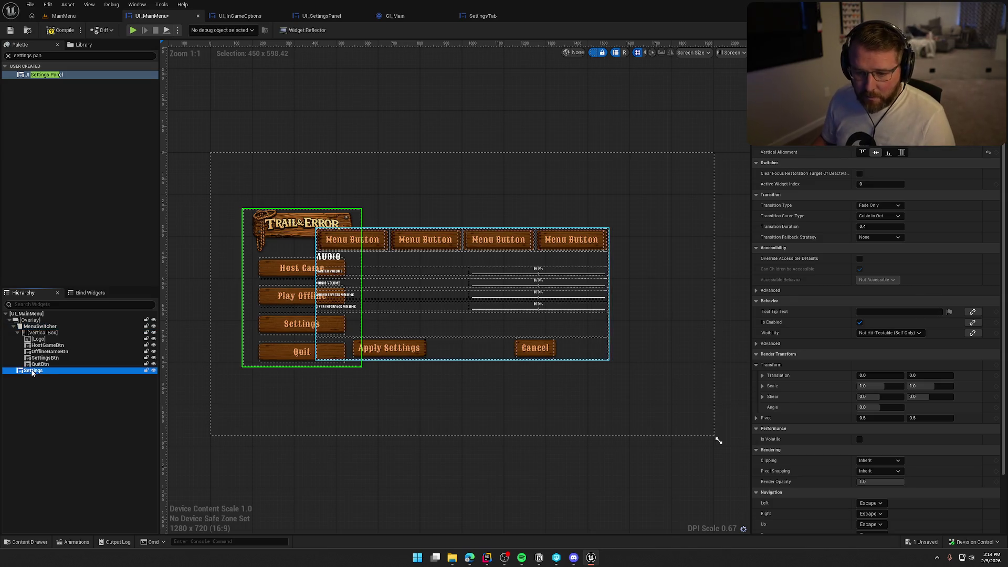
{"action": "left_click_drag", "start_coordinate": [32, 371], "coordinate": [44, 326]}
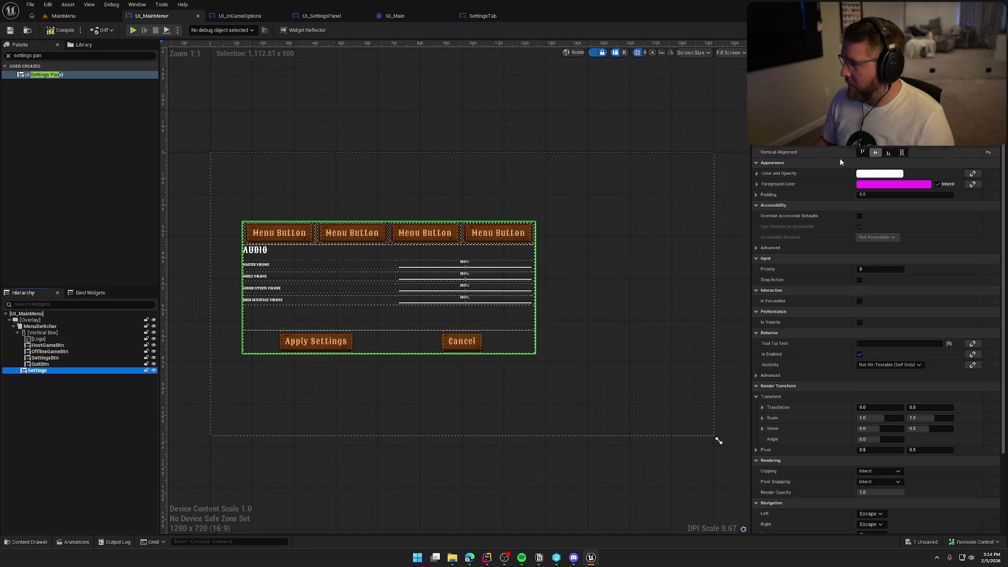
- Undo a trial fill on MenuSwitcher and centre the main menu's vertical box vertically
{"action": "left_click", "coordinate": [42, 326]}
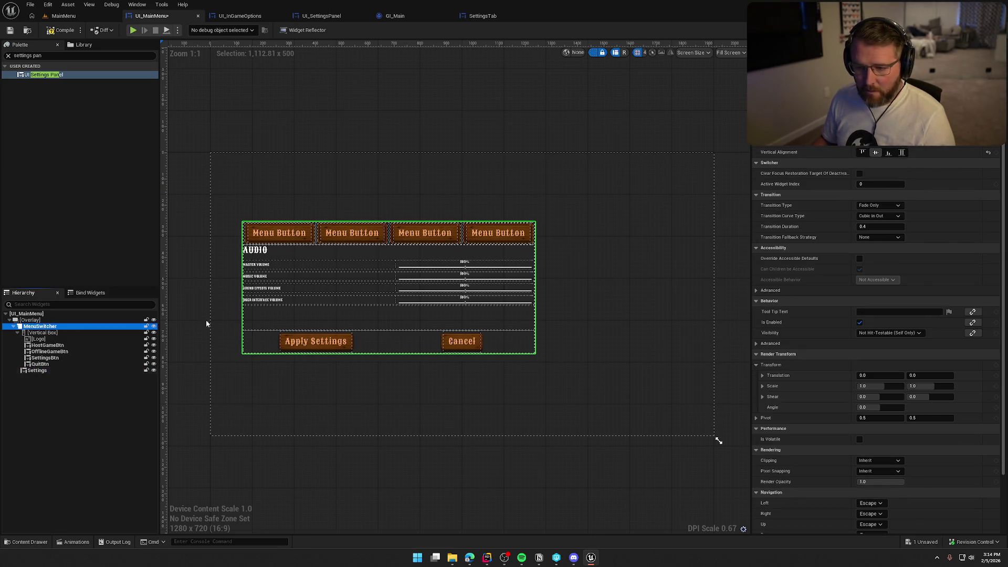
{"action": "left_click", "coordinate": [902, 152]}
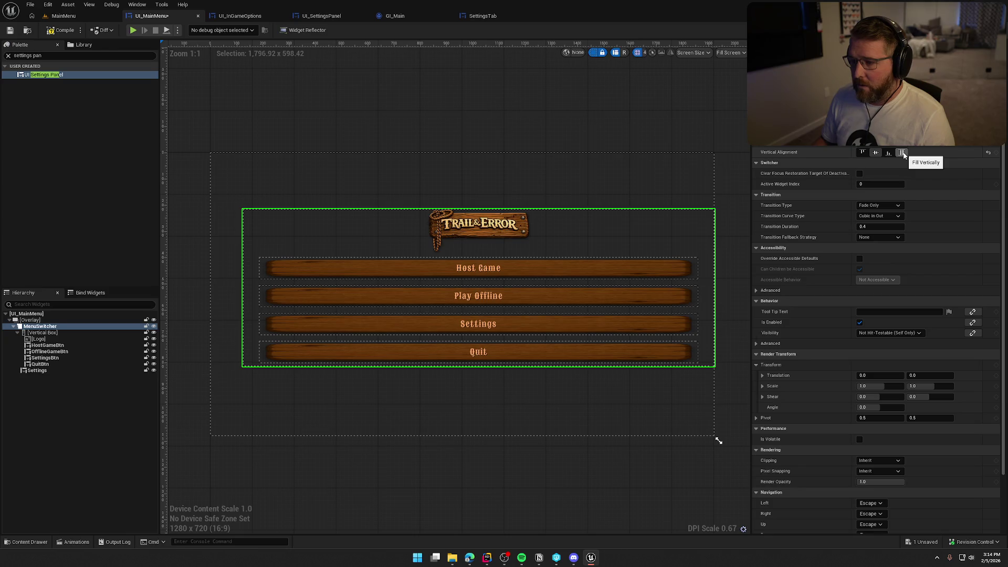
{"action": "key", "text": "ctrl+z"}
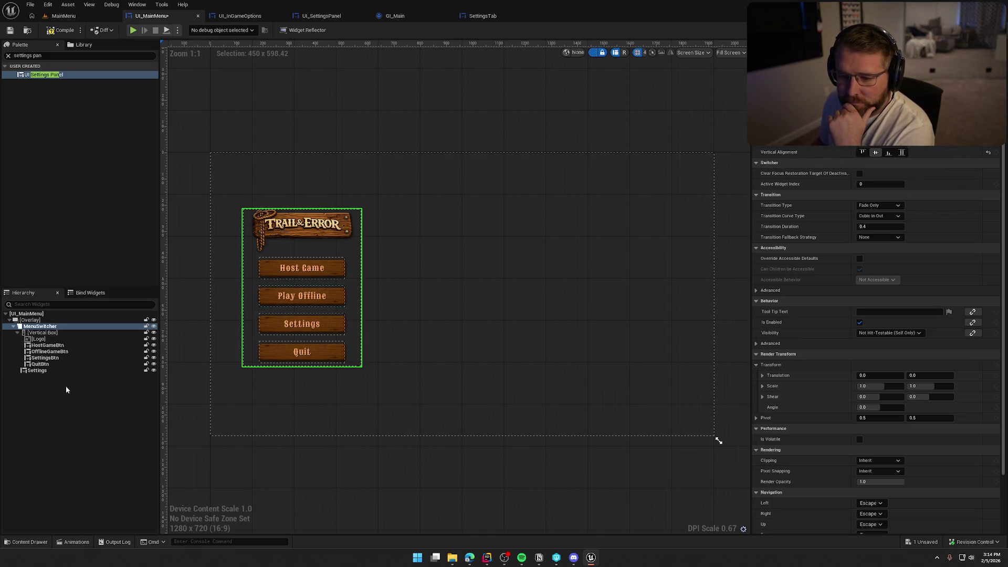
{"action": "left_click", "coordinate": [48, 332]}
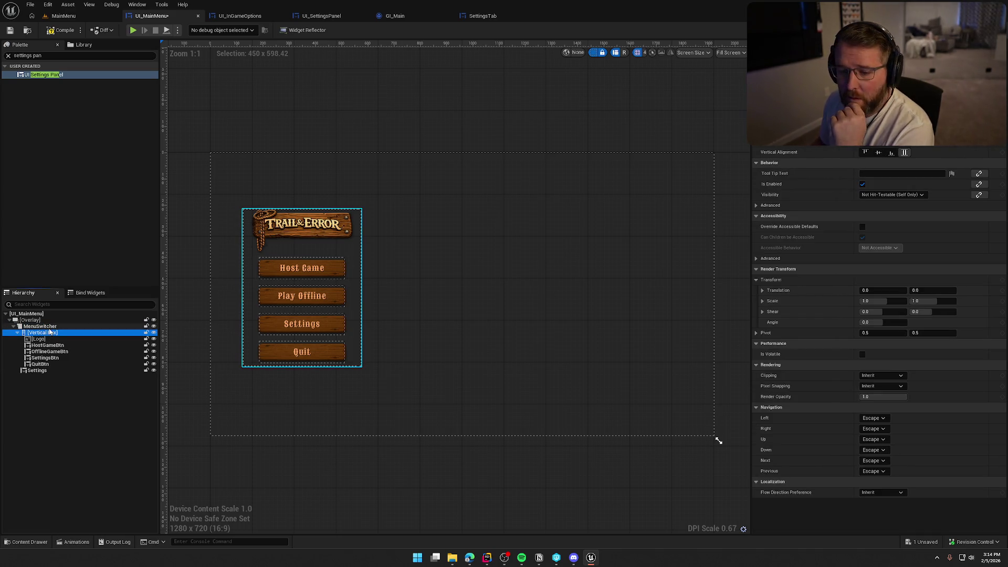
{"action": "left_click", "coordinate": [49, 328]}
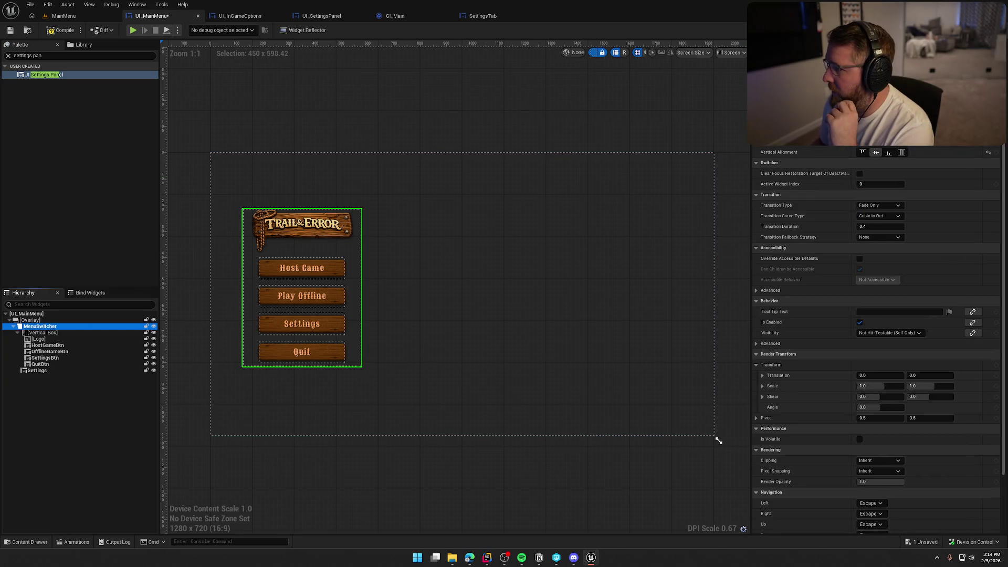
{"action": "left_click", "coordinate": [814, 131]}
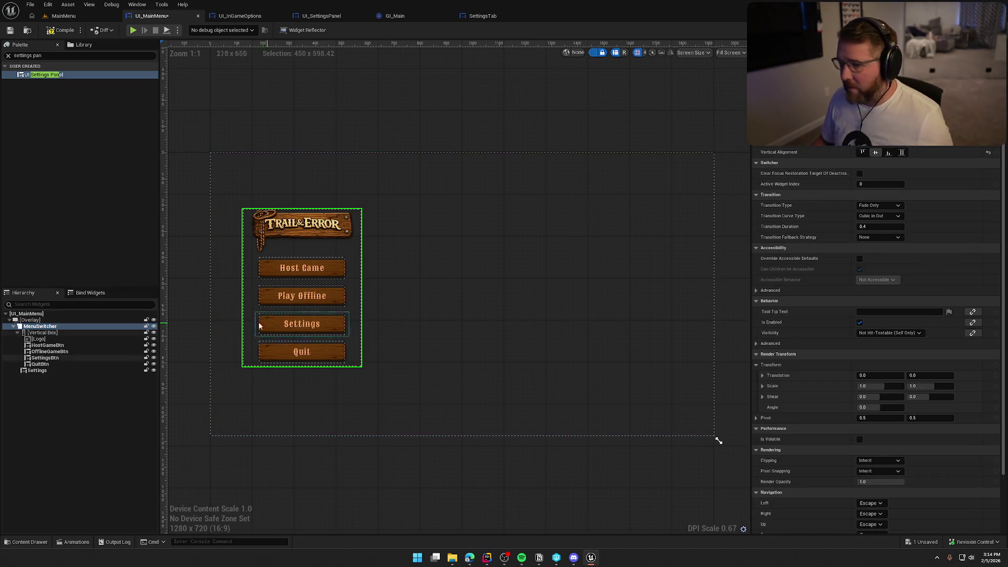
{"action": "left_click", "coordinate": [50, 332]}
{"action": "left_click", "coordinate": [877, 153]}
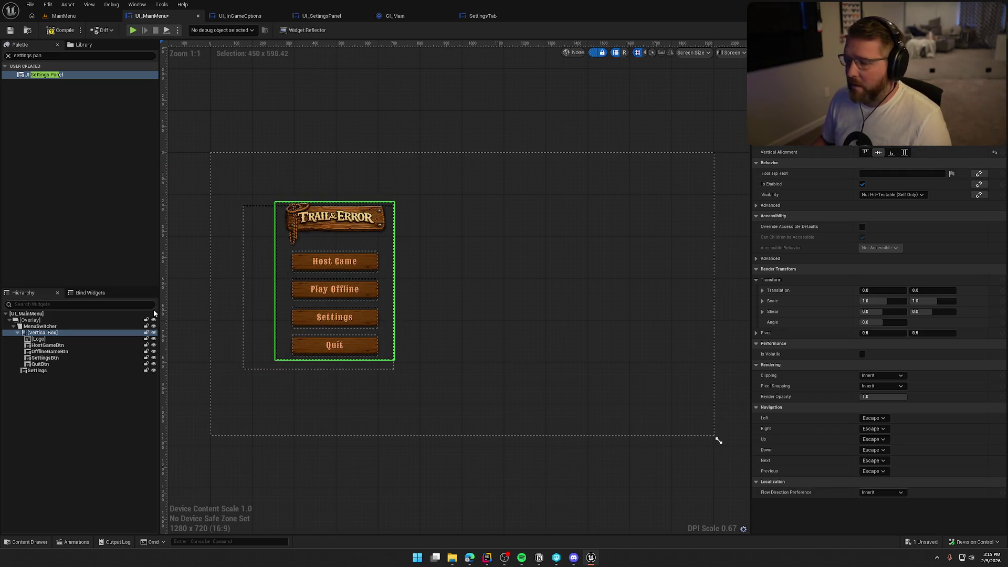
- Make MenuSwitcher fill the canvas both horizontally and vertically
{"action": "left_click", "coordinate": [44, 327]}
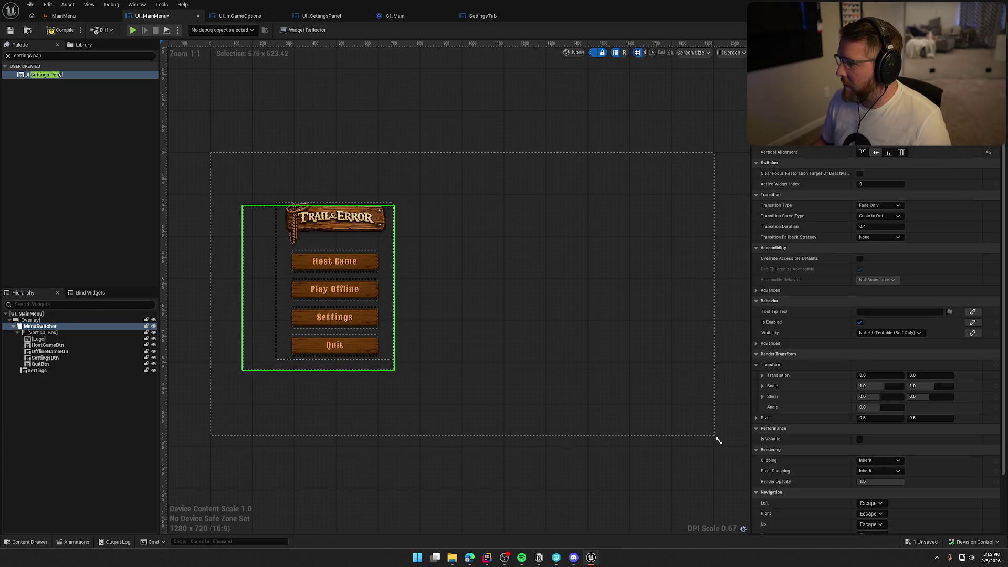
{"action": "left_click", "coordinate": [901, 141]}
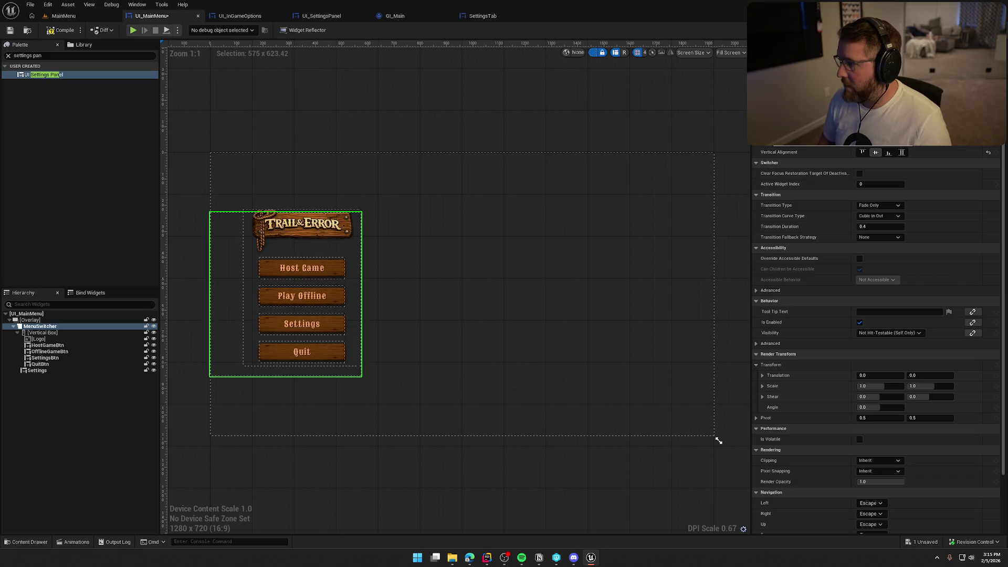
{"action": "left_click", "coordinate": [902, 152]}
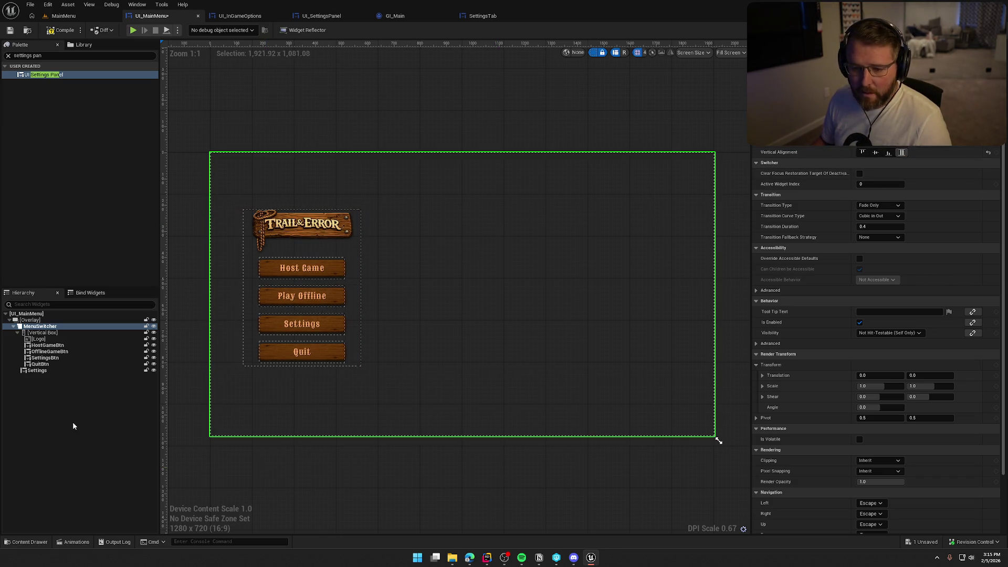
{"action": "left_click", "coordinate": [58, 399]}
{"action": "left_click", "coordinate": [45, 372]}
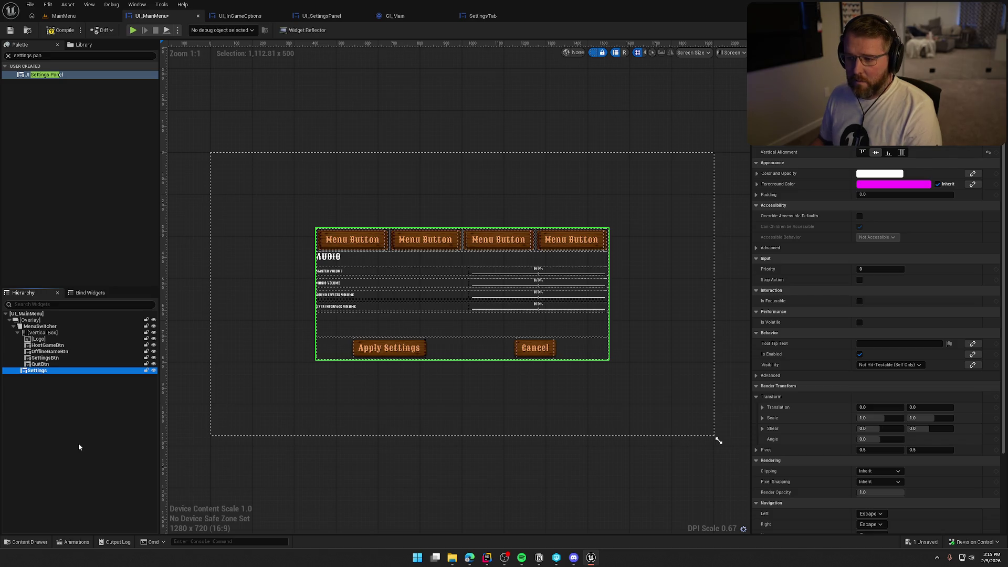
- Set MenuSwitcher's transition type to Horizontal and compile UI_MainMenu
{"action": "left_click", "coordinate": [47, 326]}
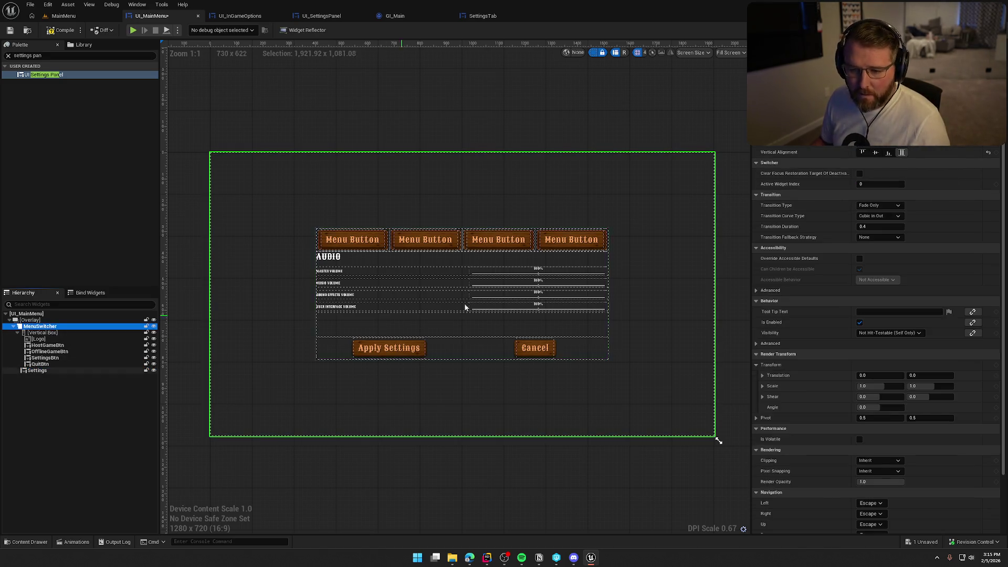
{"action": "left_click", "coordinate": [897, 205]}
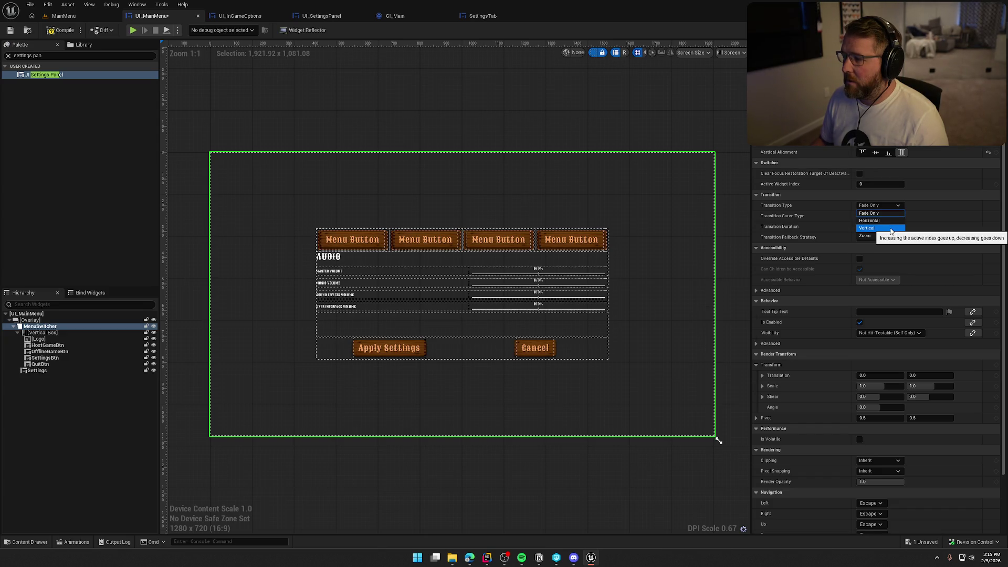
{"action": "left_click", "coordinate": [871, 221]}
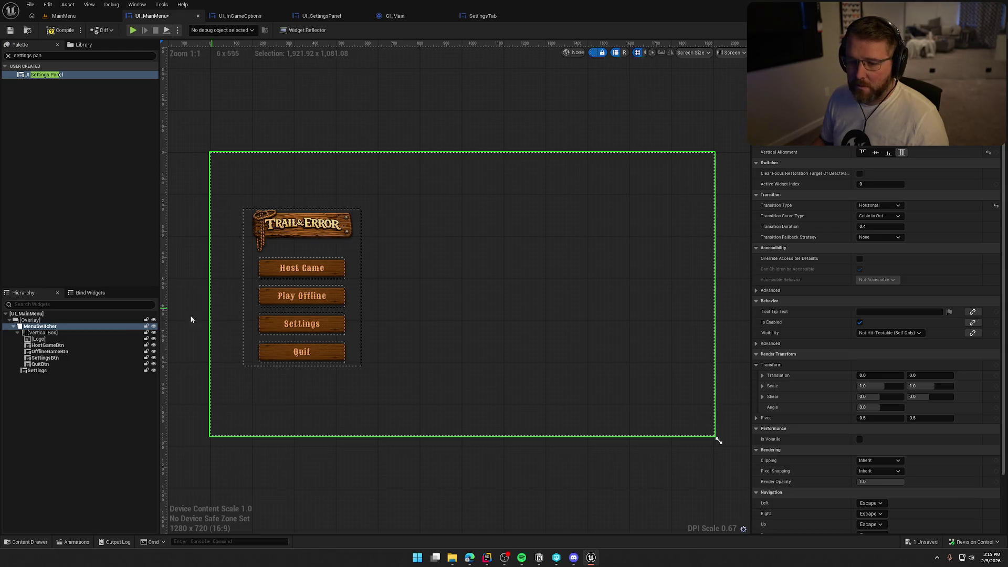
{"action": "left_click", "coordinate": [60, 30]}
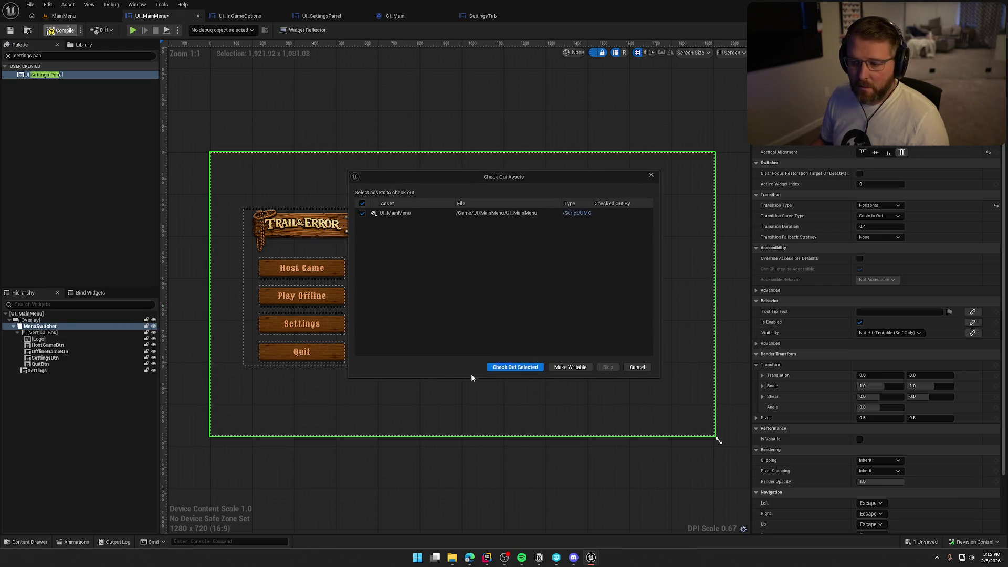
- Check out UI_MainMenu and add an On Clicked event for the Settings button
{"action": "left_click", "coordinate": [515, 365]}
{"action": "left_click", "coordinate": [323, 326]}
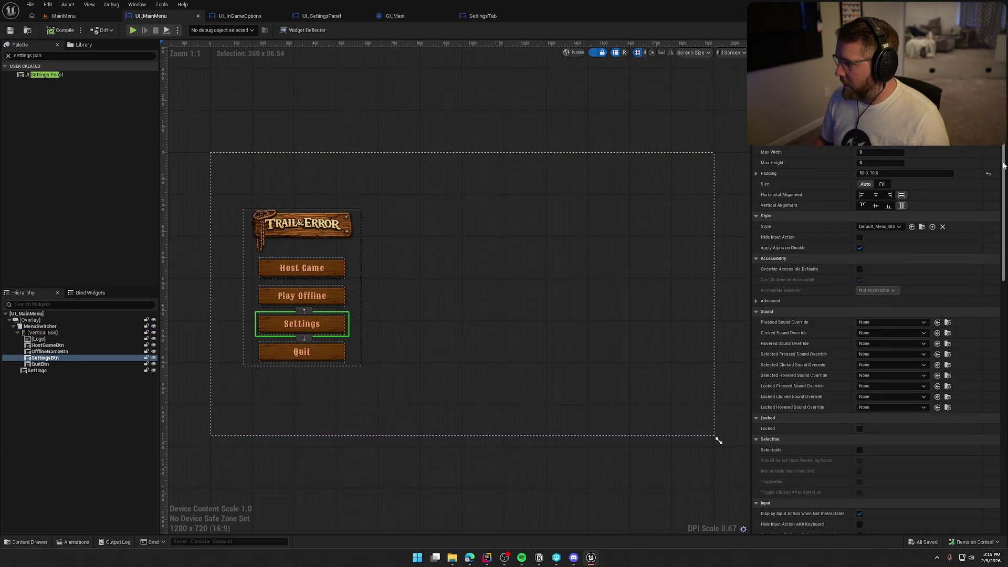
{"action": "scroll", "coordinate": [984, 415], "scroll_direction": "down", "scroll_amount": 10}
{"action": "scroll", "coordinate": [982, 410], "scroll_direction": "down", "scroll_amount": 1}
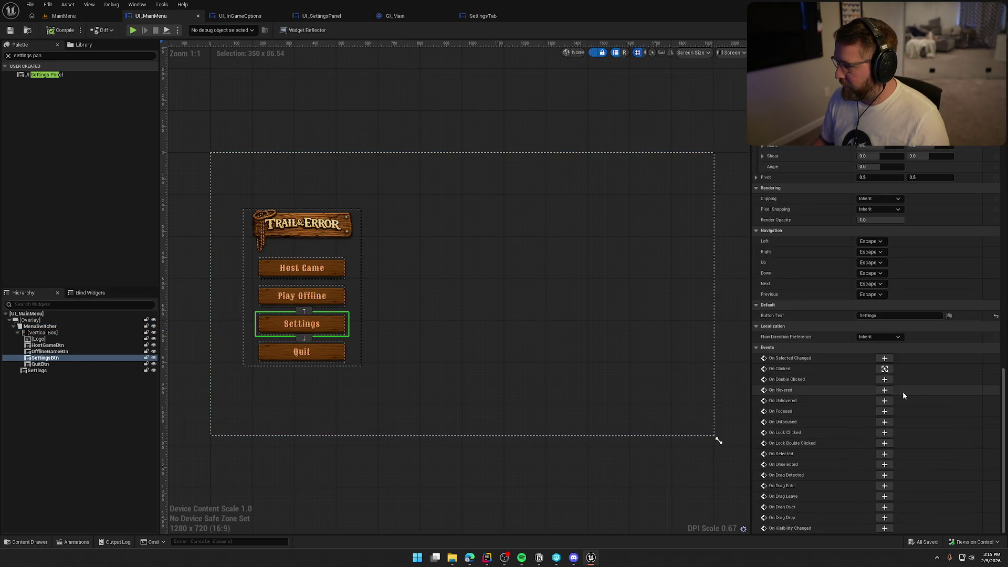
{"action": "left_click", "coordinate": [884, 369]}
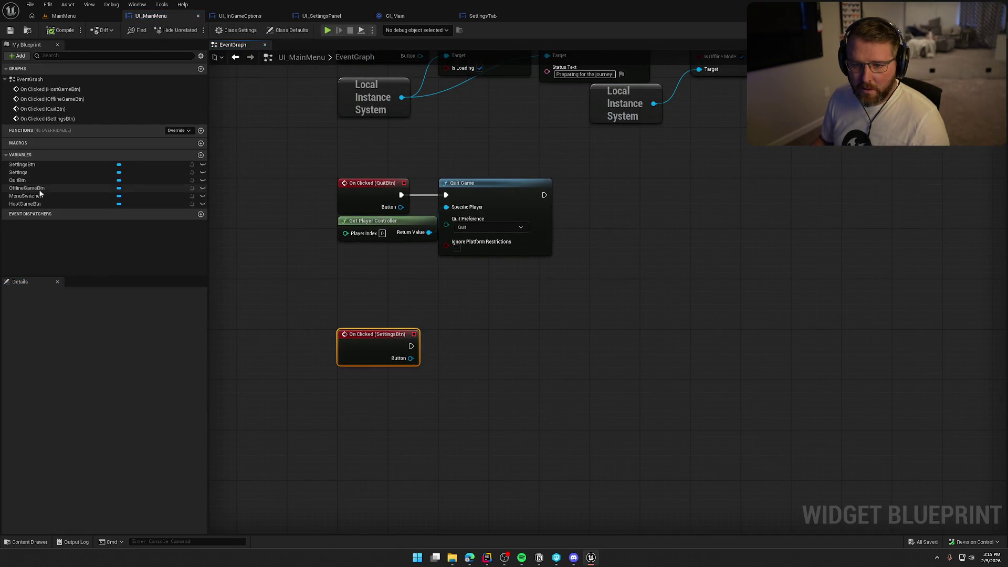
- Call Set Active Widget Index 1 on a MenuSwitcher reference and tidy the nodes
{"action": "mouse_move", "coordinate": [23, 196]}
{"action": "left_mouse_down"}
{"action": "mouse_move", "coordinate": [210, 261]}
{"action": "mouse_move", "coordinate": [382, 366]}
{"action": "mouse_move", "coordinate": [409, 300]}
{"action": "mouse_move", "coordinate": [477, 314]}
{"action": "left_mouse_up"}
{"action": "type", "text": "set ac"}
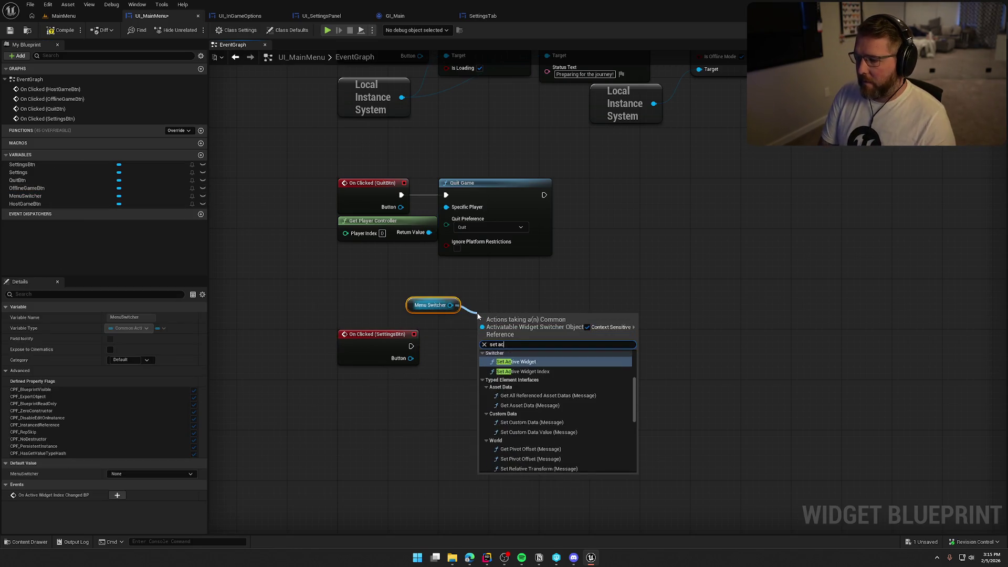
{"action": "type", "text": "ti"}
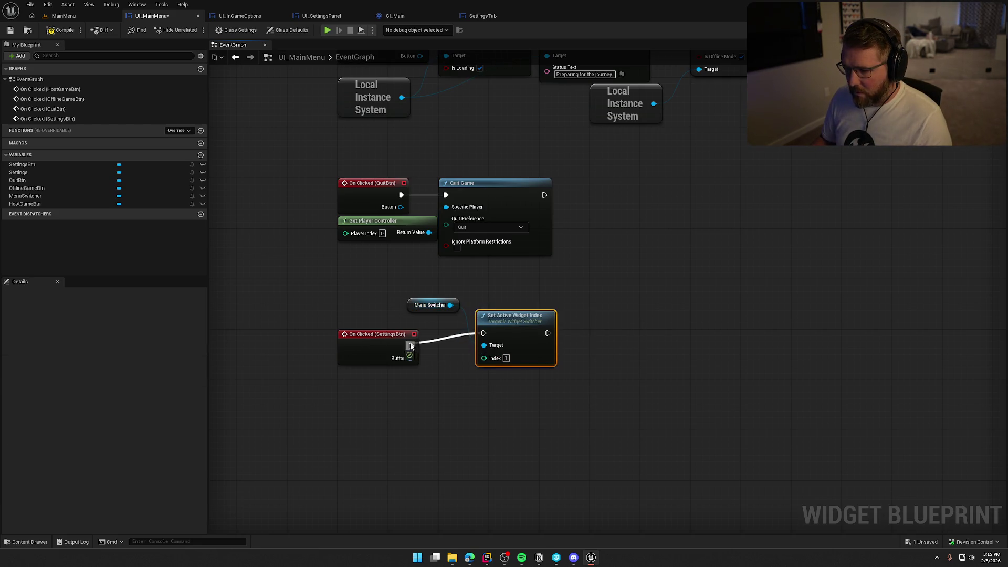
{"action": "left_click_drag", "start_coordinate": [503, 332], "coordinate": [470, 343]}
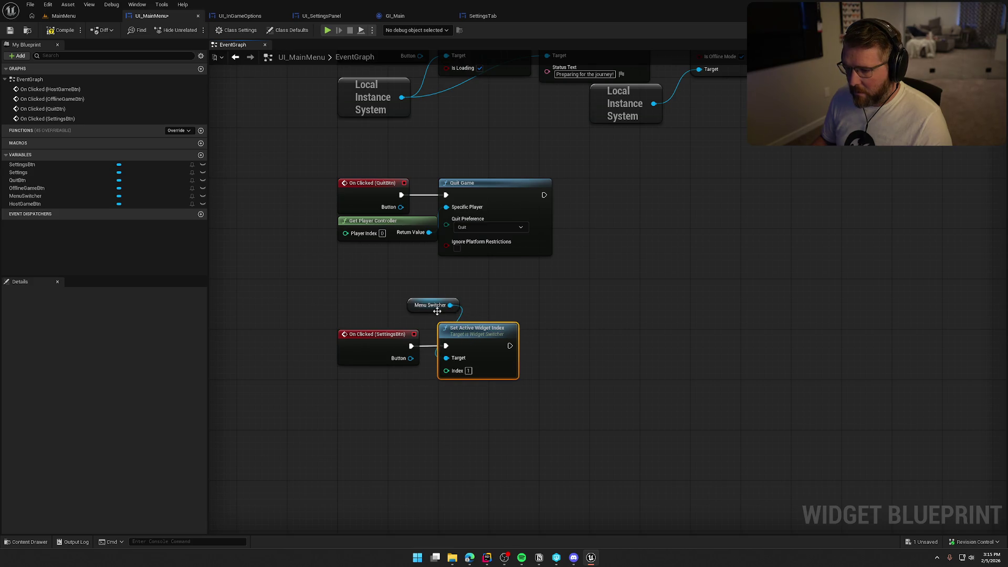
{"action": "mouse_move", "coordinate": [414, 306]}
{"action": "left_mouse_down"}
{"action": "mouse_move", "coordinate": [445, 306]}
{"action": "mouse_move", "coordinate": [389, 350]}
{"action": "left_mouse_up"}
{"action": "left_click", "coordinate": [398, 291]}
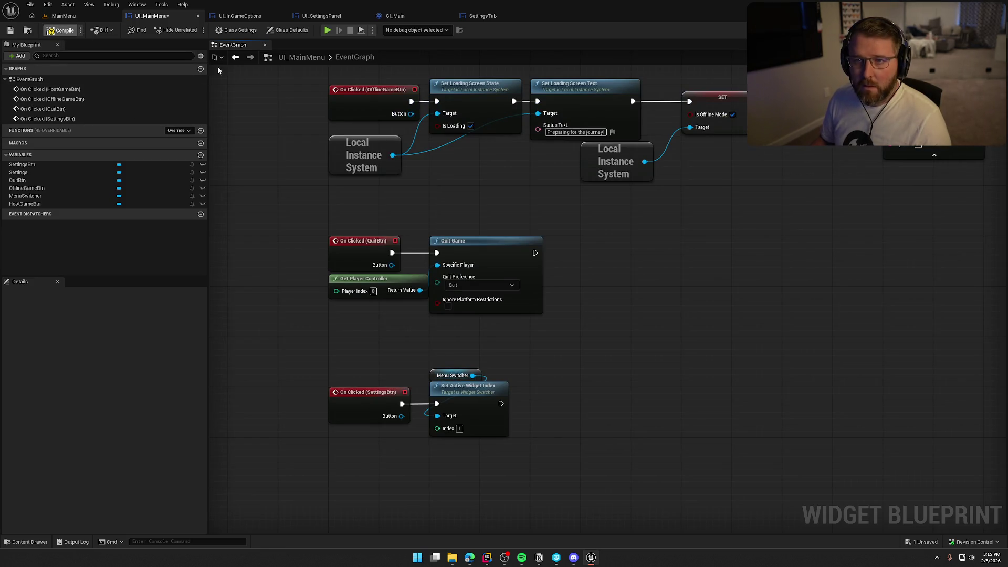
{"action": "left_click_drag", "start_coordinate": [282, 192], "coordinate": [279, 216]}
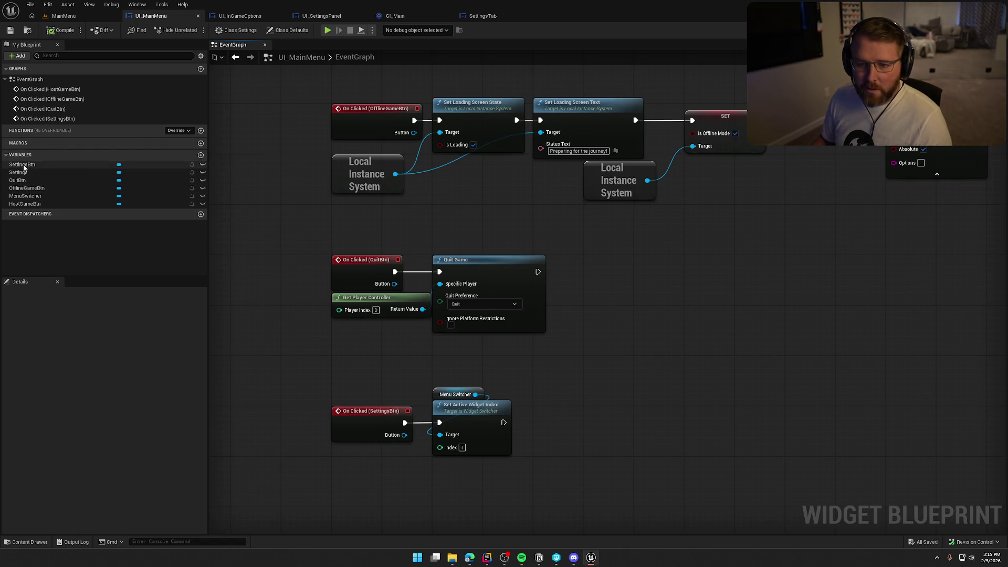
- Add the Settings panel's Apply Settings Clicked and Back Button Clicked events and duplicate the index nodes
{"action": "left_click", "coordinate": [79, 172]}
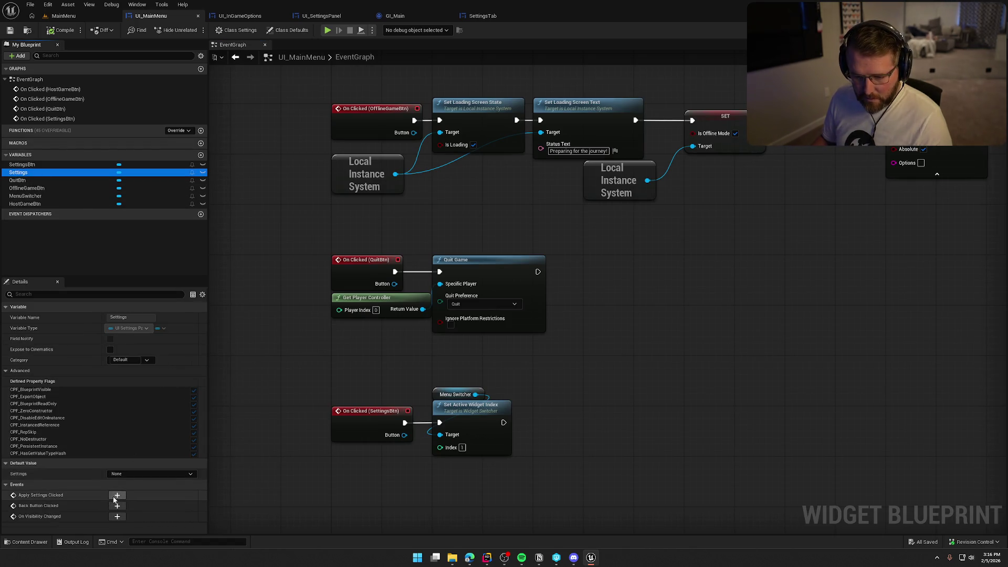
{"action": "left_click", "coordinate": [114, 496]}
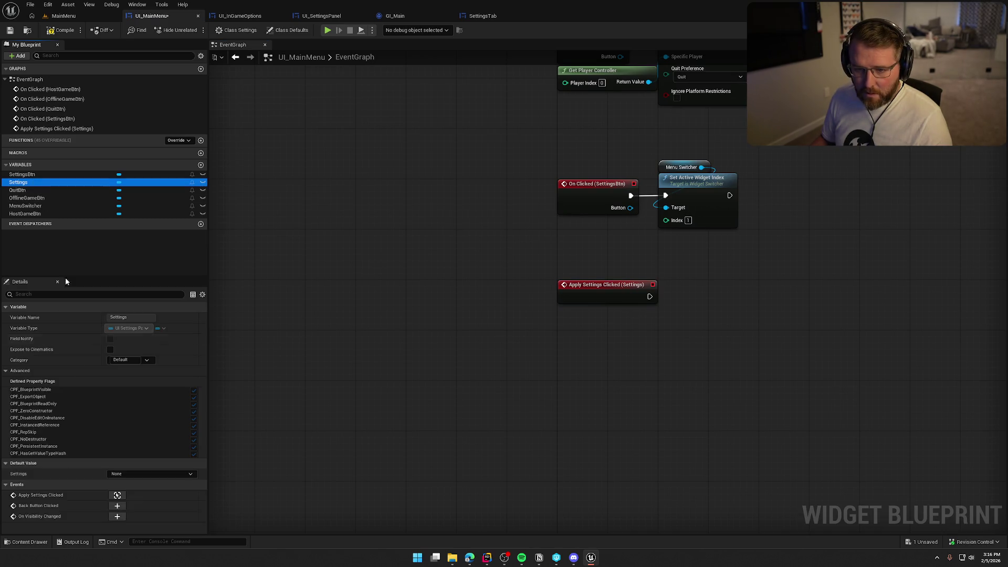
{"action": "left_click", "coordinate": [117, 505]}
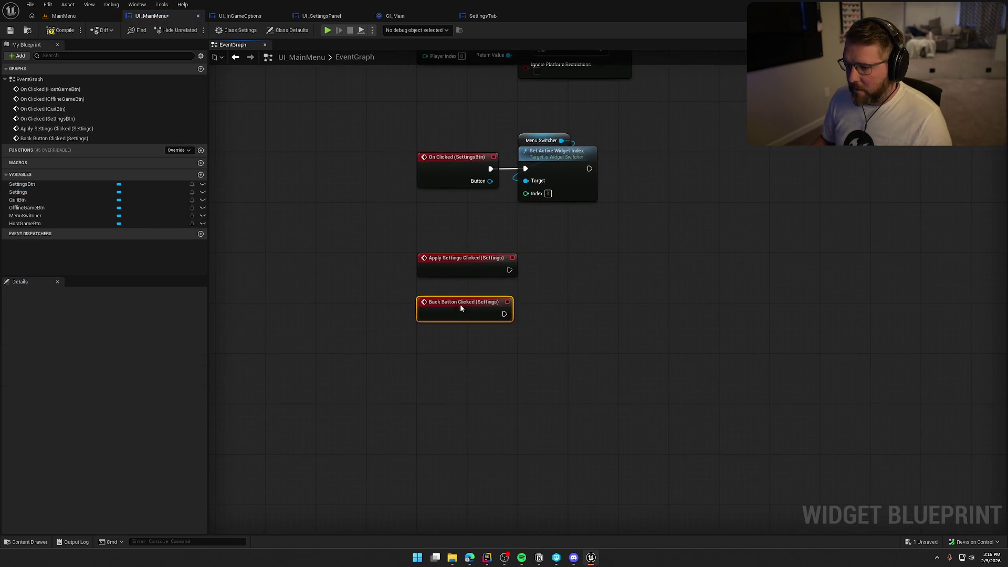
{"action": "left_click_drag", "start_coordinate": [531, 234], "coordinate": [430, 149]}
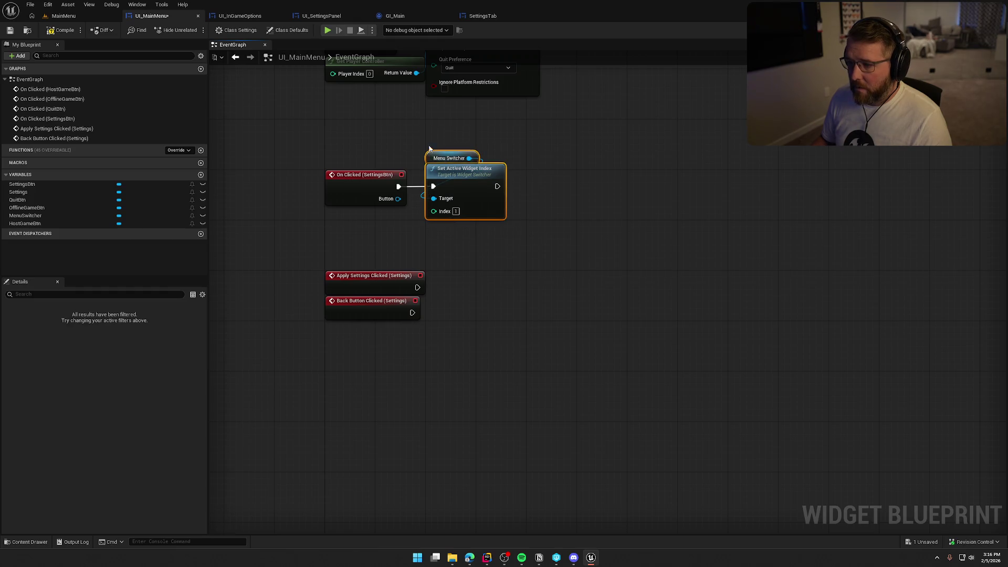
{"action": "key", "text": "ctrl+d"}
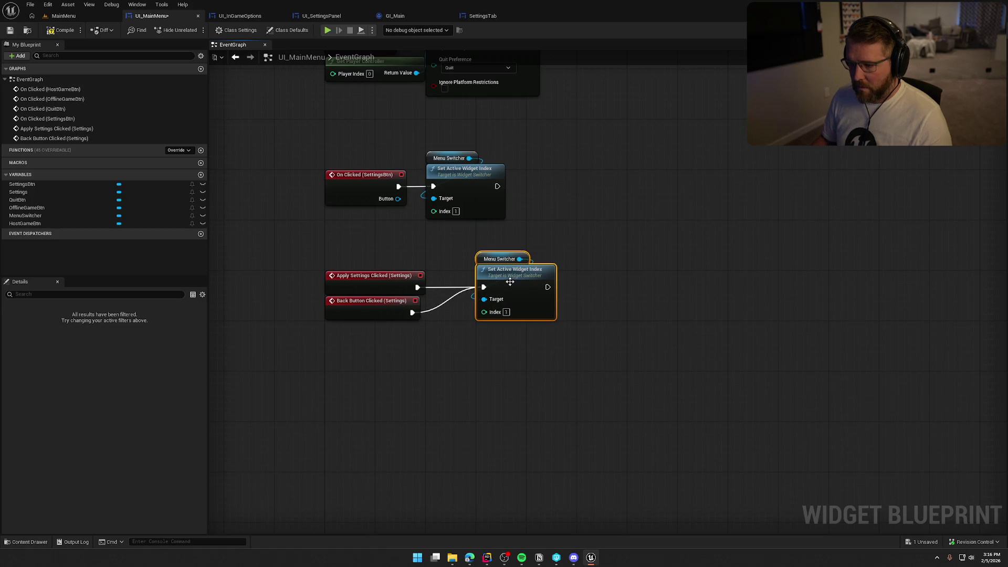
- Rearrange the duplicated nodes and delete the extra Menu Switcher reference
{"action": "left_click", "coordinate": [505, 329]}
{"action": "mouse_move", "coordinate": [537, 194]}
{"action": "left_mouse_down"}
{"action": "mouse_move", "coordinate": [462, 152]}
{"action": "mouse_move", "coordinate": [505, 177]}
{"action": "left_mouse_up"}
{"action": "left_click", "coordinate": [642, 180]}
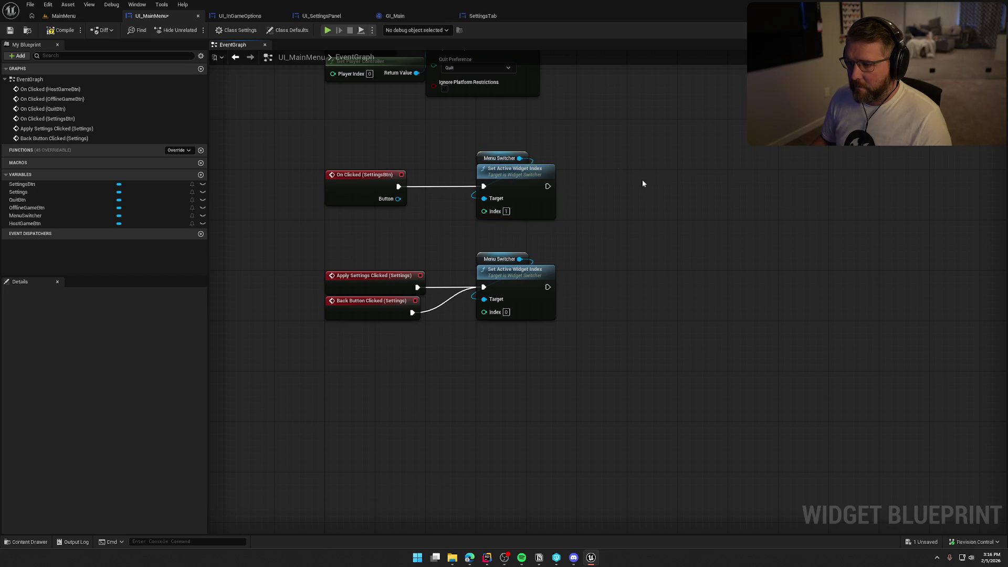
{"action": "left_click_drag", "start_coordinate": [642, 180], "coordinate": [626, 241]}
{"action": "left_click_drag", "start_coordinate": [572, 440], "coordinate": [313, 336]}
{"action": "mouse_move", "coordinate": [475, 323]}
{"action": "left_mouse_down"}
{"action": "mouse_move", "coordinate": [387, 287]}
{"action": "mouse_move", "coordinate": [364, 298]}
{"action": "mouse_move", "coordinate": [323, 294]}
{"action": "mouse_move", "coordinate": [469, 261]}
{"action": "left_mouse_up"}
{"action": "key", "text": "Delete"}
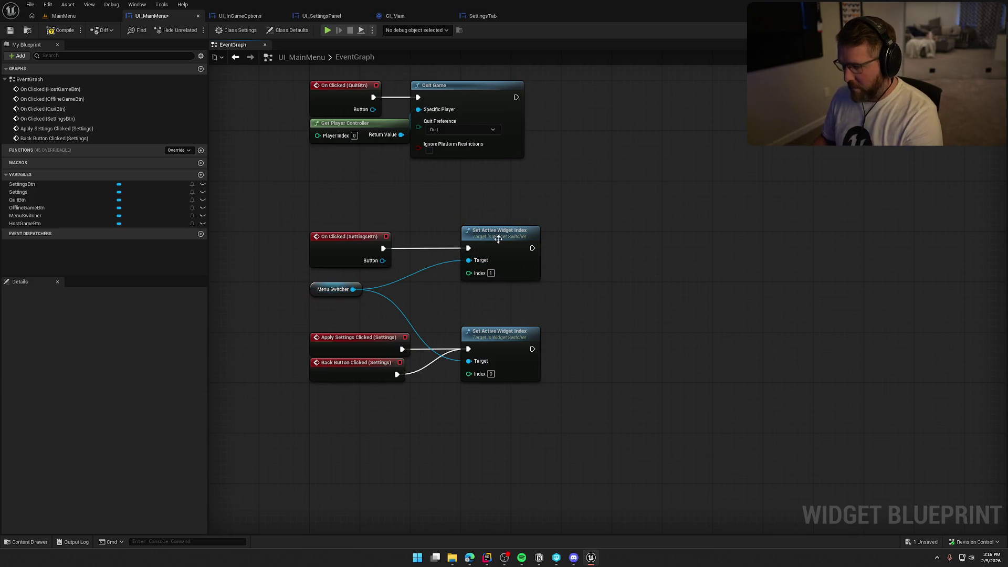
- Move the new event group next to the index nodes, then compile and save
{"action": "left_click_drag", "start_coordinate": [440, 396], "coordinate": [420, 367]}
{"action": "left_click_drag", "start_coordinate": [346, 340], "coordinate": [347, 309]}
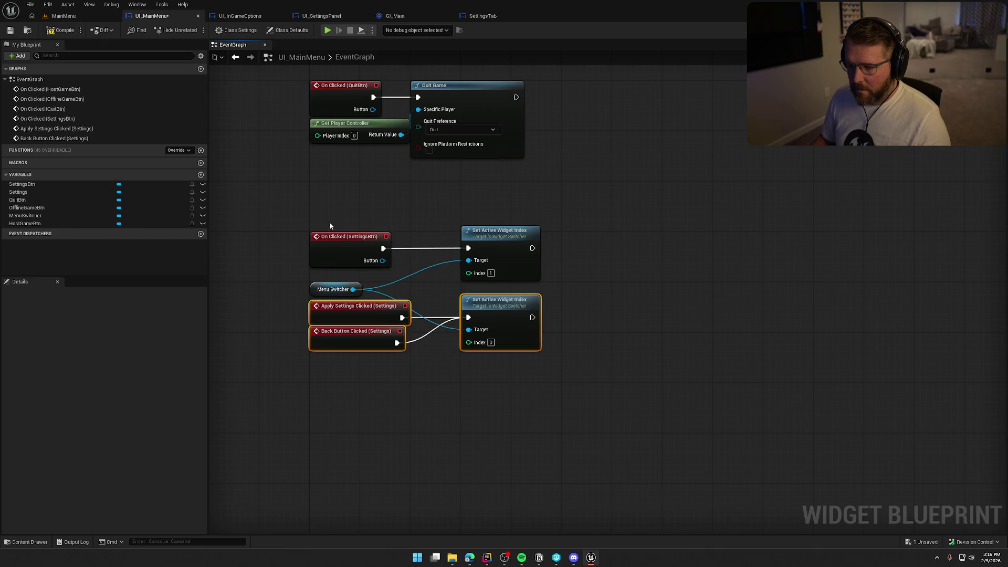
{"action": "left_click_drag", "start_coordinate": [330, 223], "coordinate": [502, 268]}
{"action": "mouse_move", "coordinate": [530, 407]}
{"action": "left_mouse_down"}
{"action": "mouse_move", "coordinate": [309, 313]}
{"action": "mouse_move", "coordinate": [333, 276]}
{"action": "mouse_move", "coordinate": [337, 295]}
{"action": "left_mouse_up"}
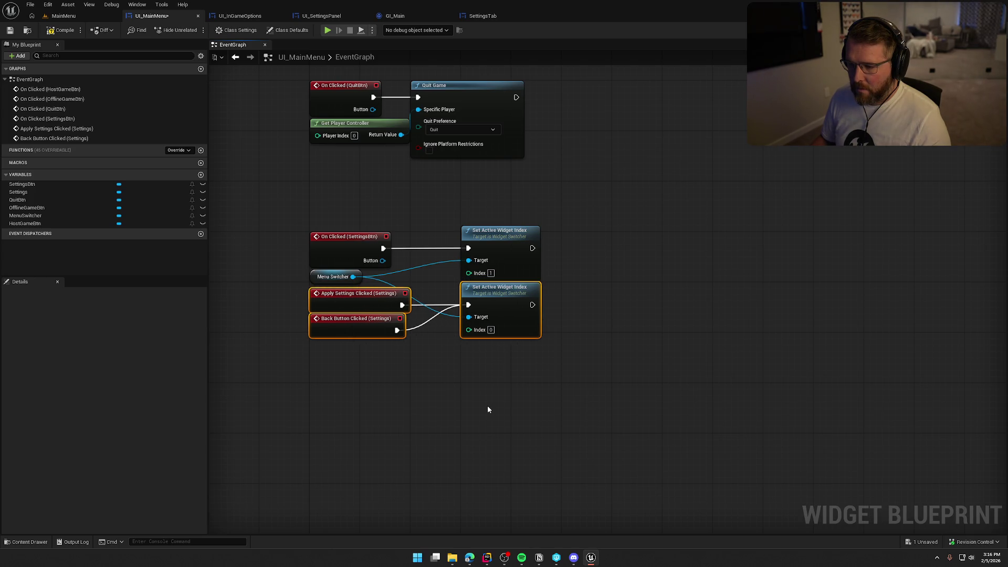
{"action": "left_click", "coordinate": [487, 409]}
{"action": "left_click", "coordinate": [58, 31]}
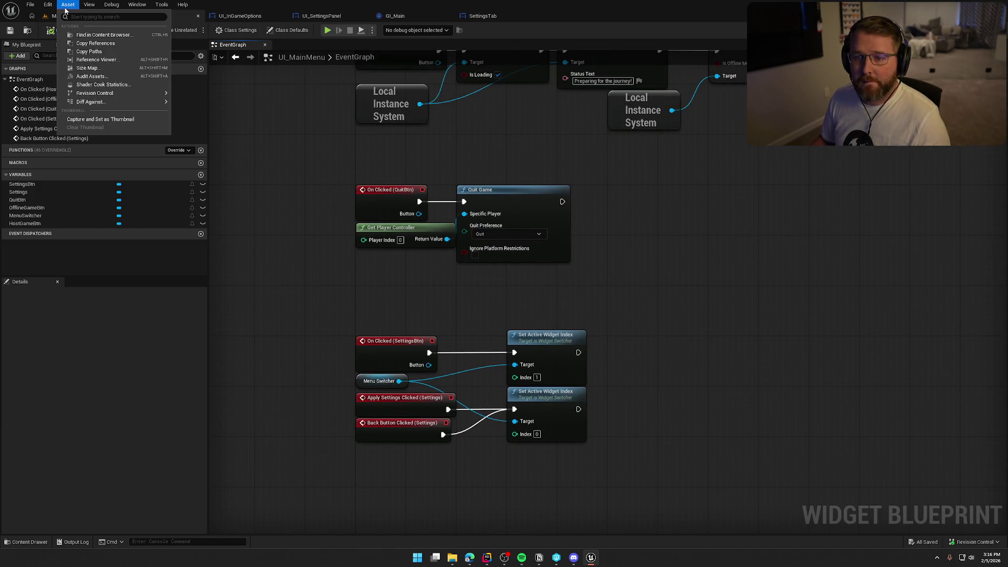
- In the MainMenu level, test Settings by cycling the Graphics, Audio, Inputs and Game tabs
{"action": "left_click", "coordinate": [63, 16]}
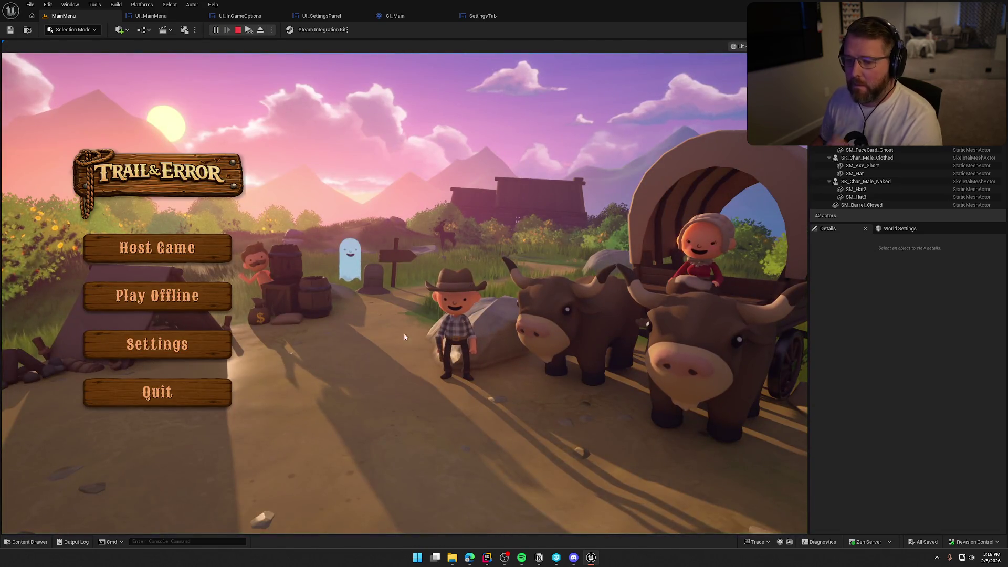
{"action": "left_click", "coordinate": [206, 346]}
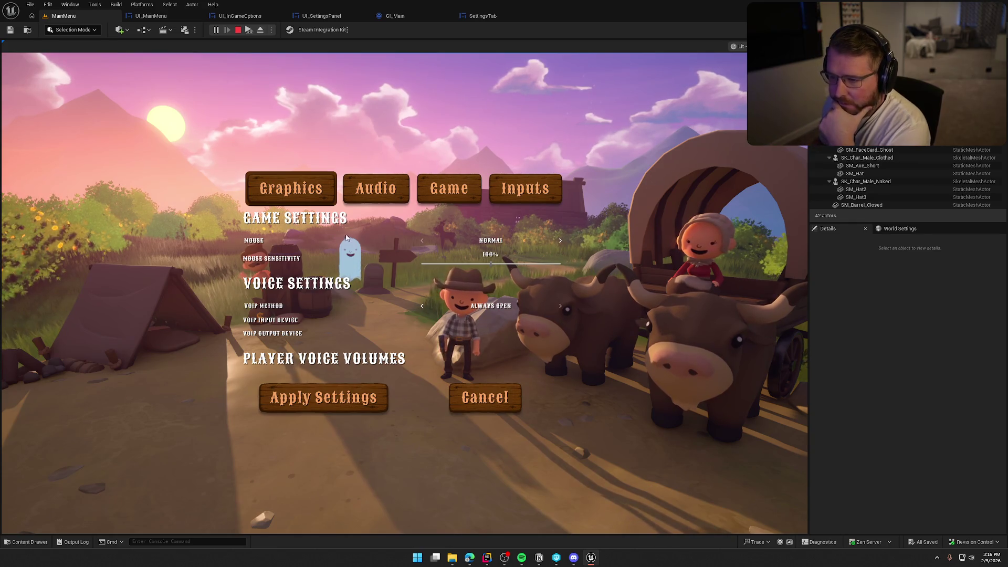
{"action": "left_click", "coordinate": [384, 194]}
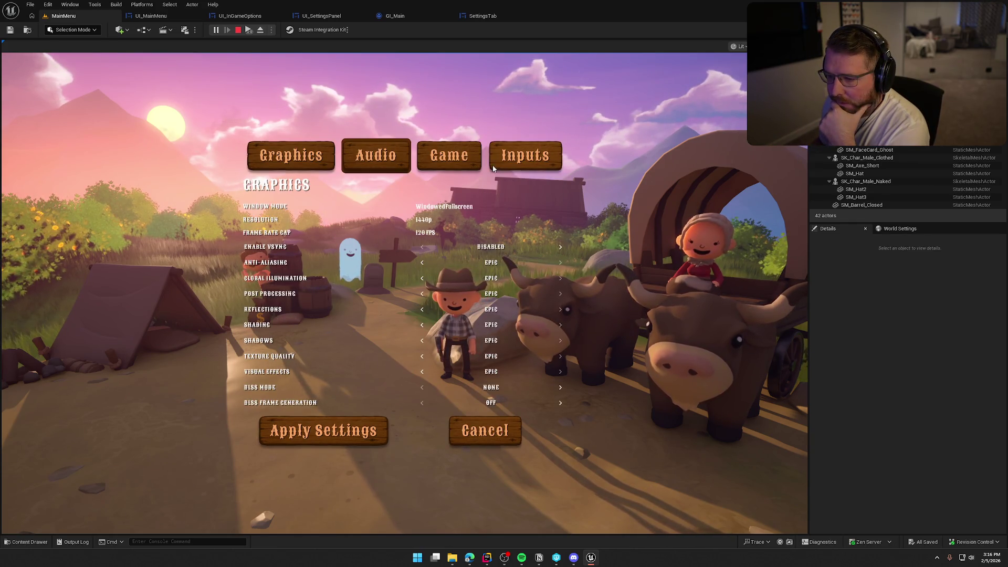
{"action": "left_click", "coordinate": [447, 156]}
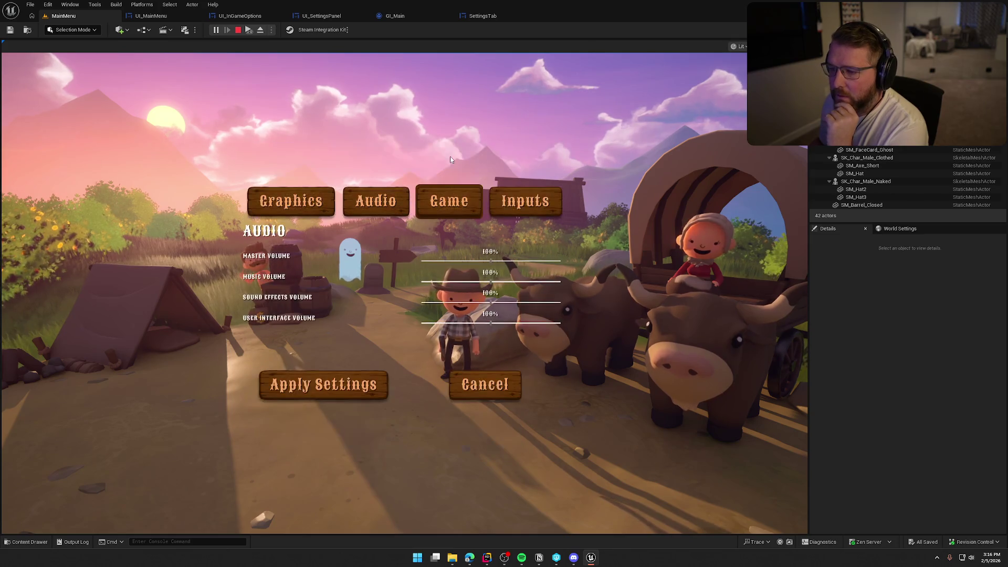
{"action": "left_click", "coordinate": [528, 207]}
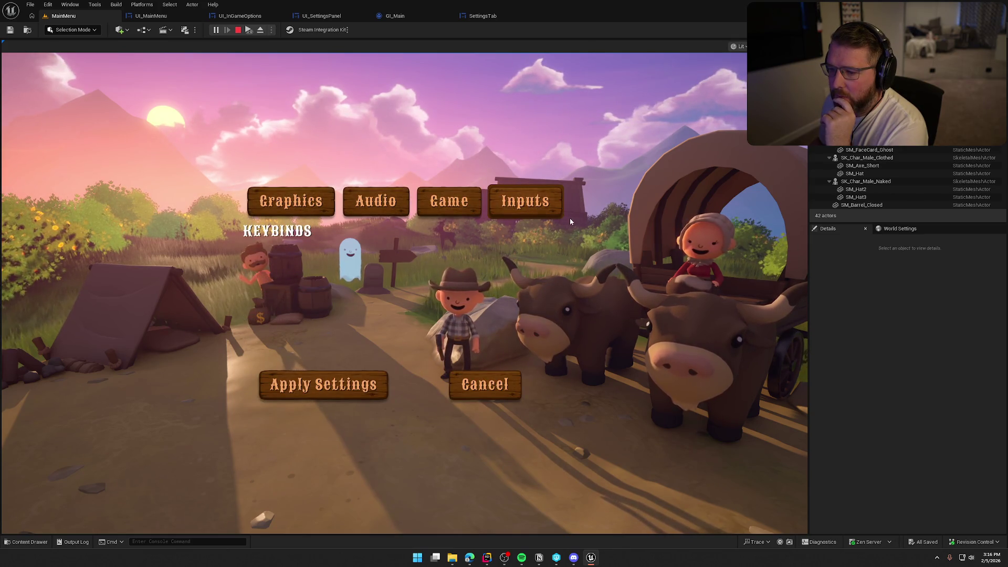
{"action": "left_click", "coordinate": [286, 206]}
{"action": "left_click", "coordinate": [375, 189]}
{"action": "left_click", "coordinate": [455, 164]}
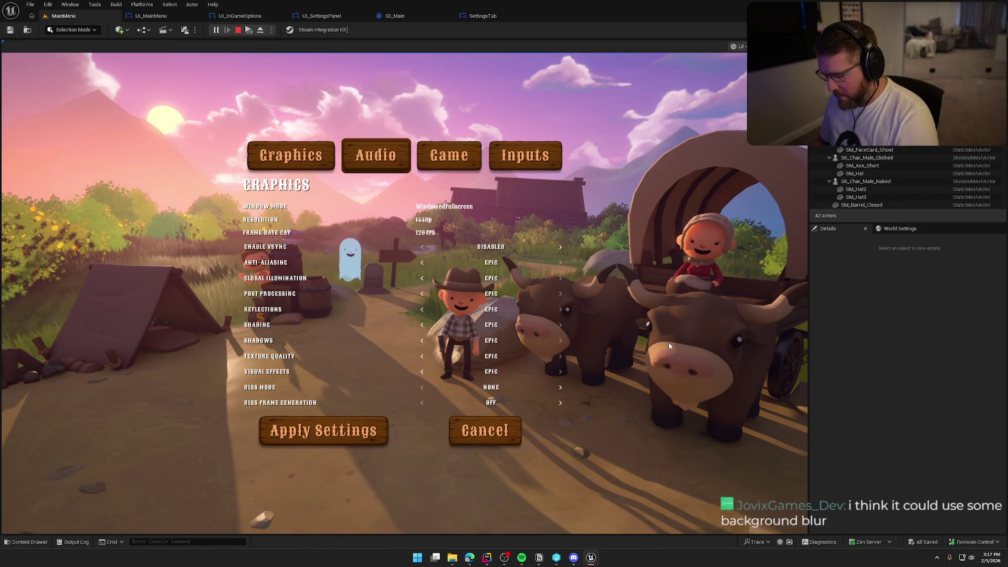
{"action": "key", "text": "Escape"}
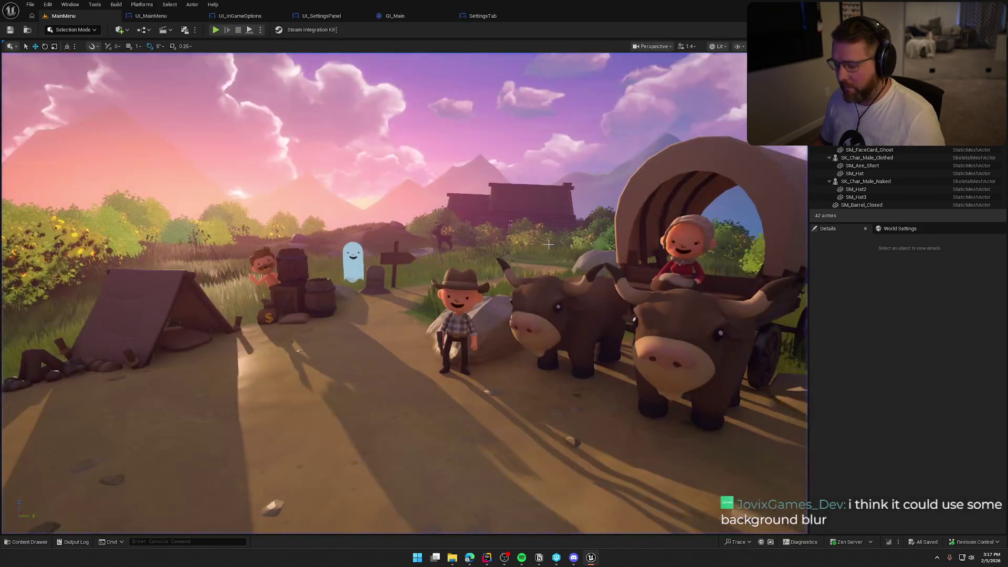
- Replay fullscreen, open Settings, cancel back to the main menu, and start Play Offline
{"action": "key", "text": "F11"}
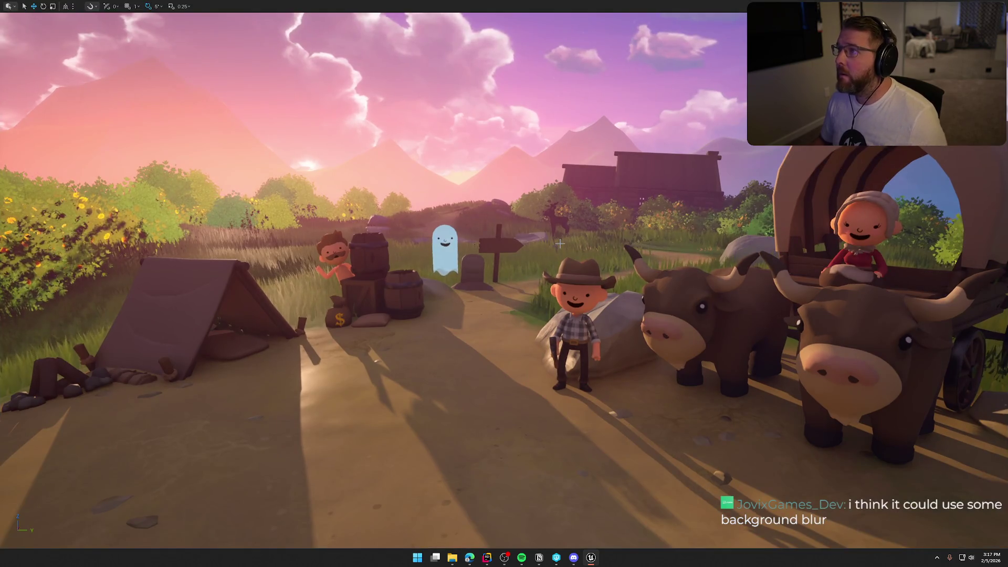
{"action": "key", "text": "alt+p"}
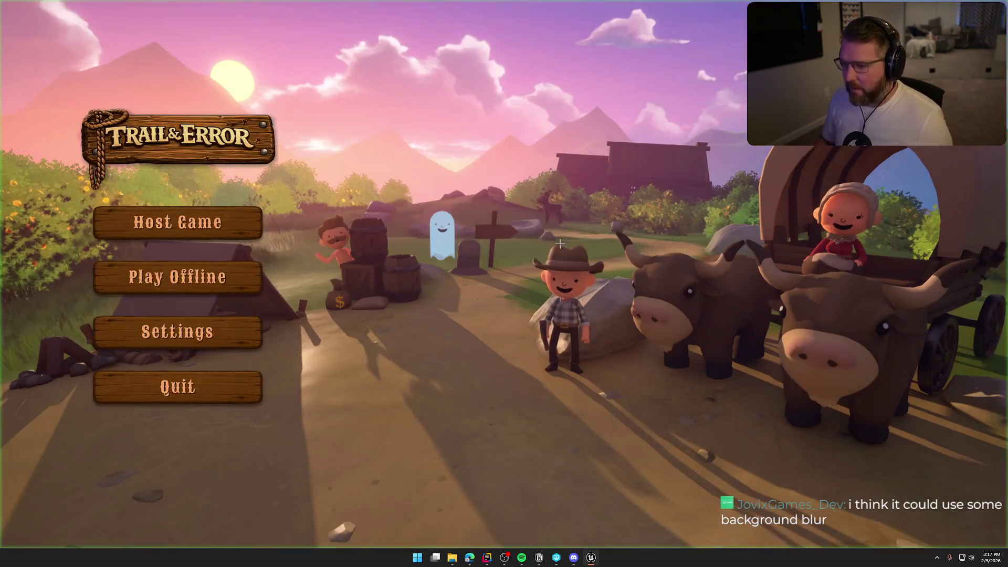
{"action": "left_click", "coordinate": [262, 323]}
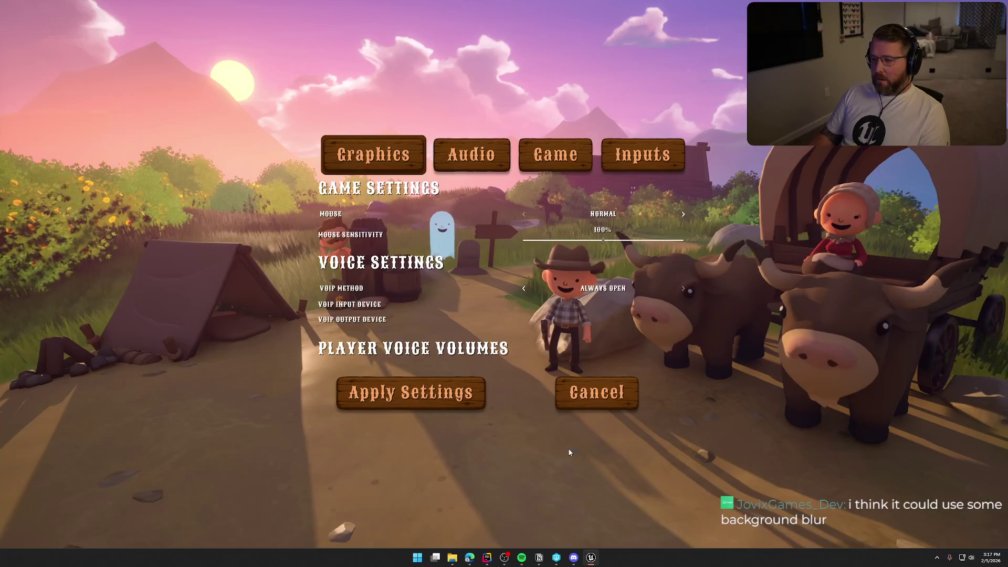
{"action": "left_click", "coordinate": [592, 395]}
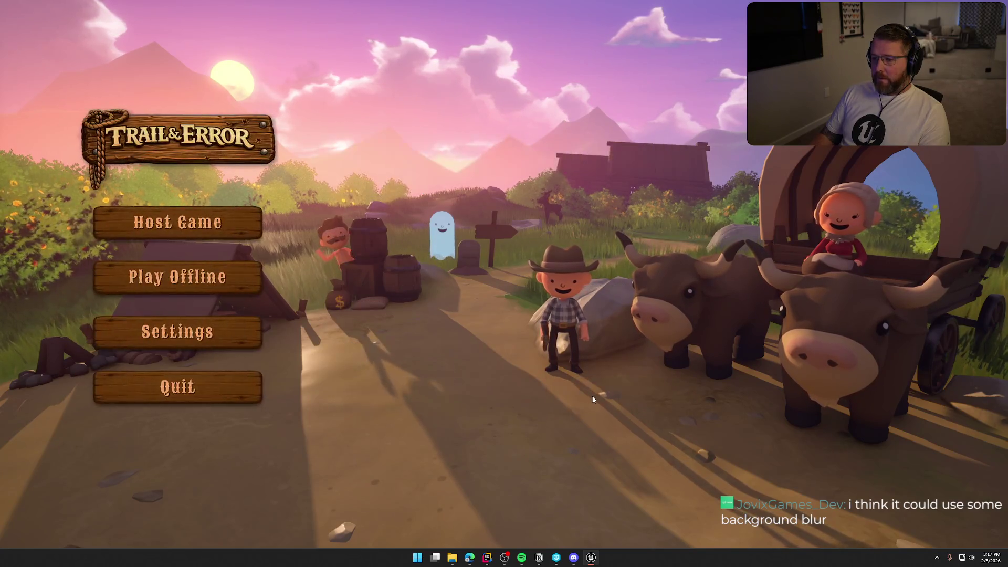
{"action": "left_click", "coordinate": [195, 288]}
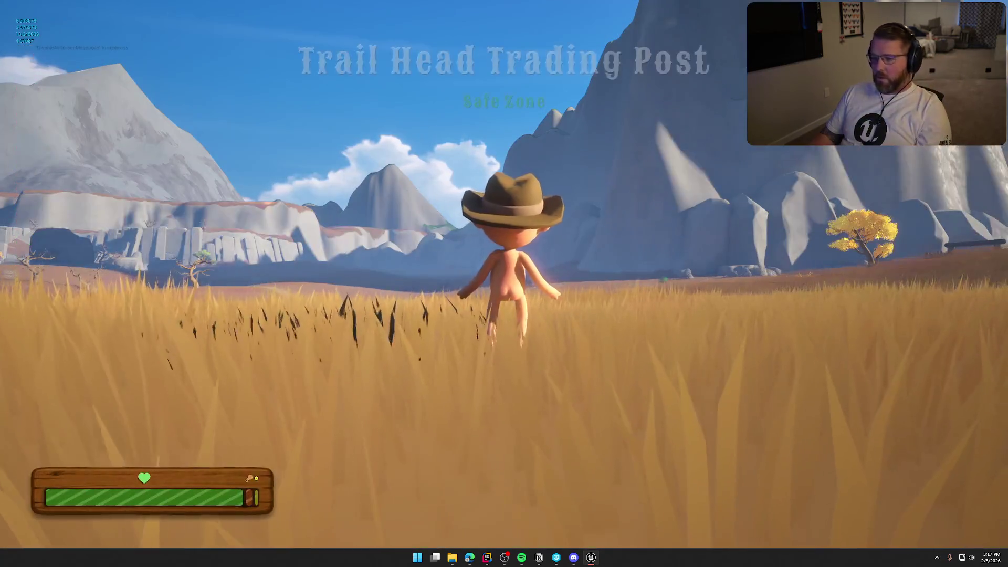
- Walk in-game, open Settings from the Escape pause menu, then end the session
{"action": "key", "text": "w"}
{"action": "key", "text": "Escape"}
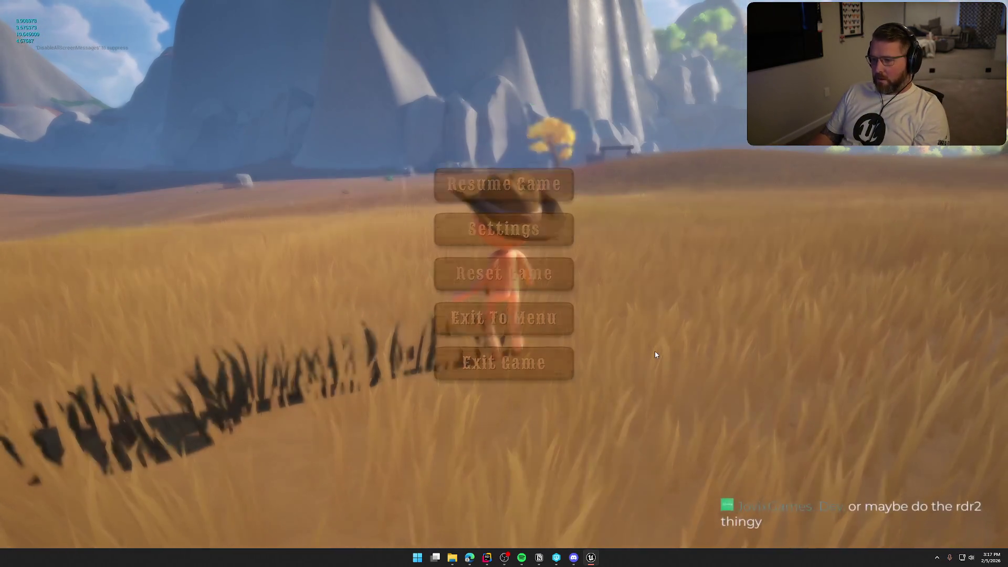
{"action": "left_click", "coordinate": [525, 235]}
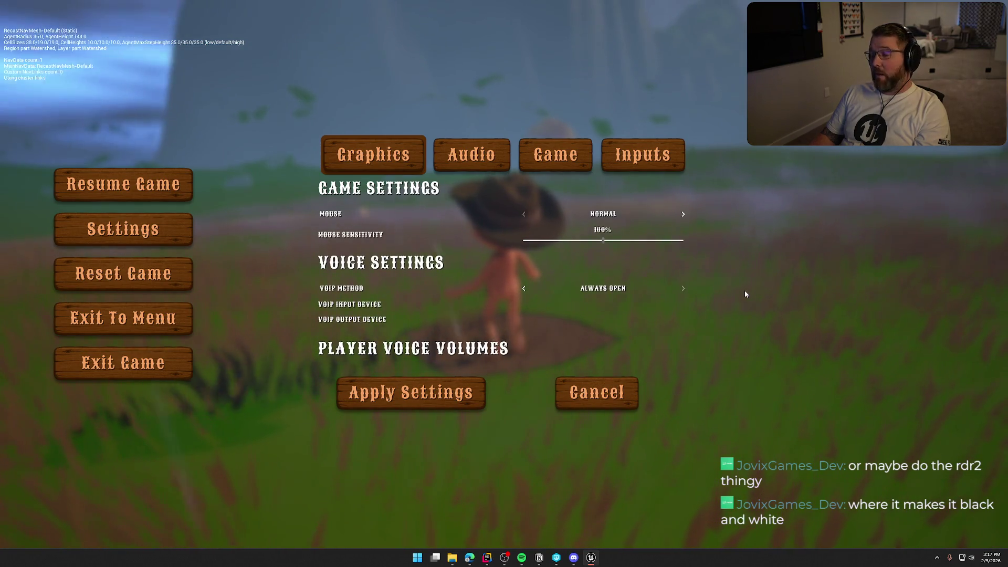
{"action": "key", "text": "Escape"}
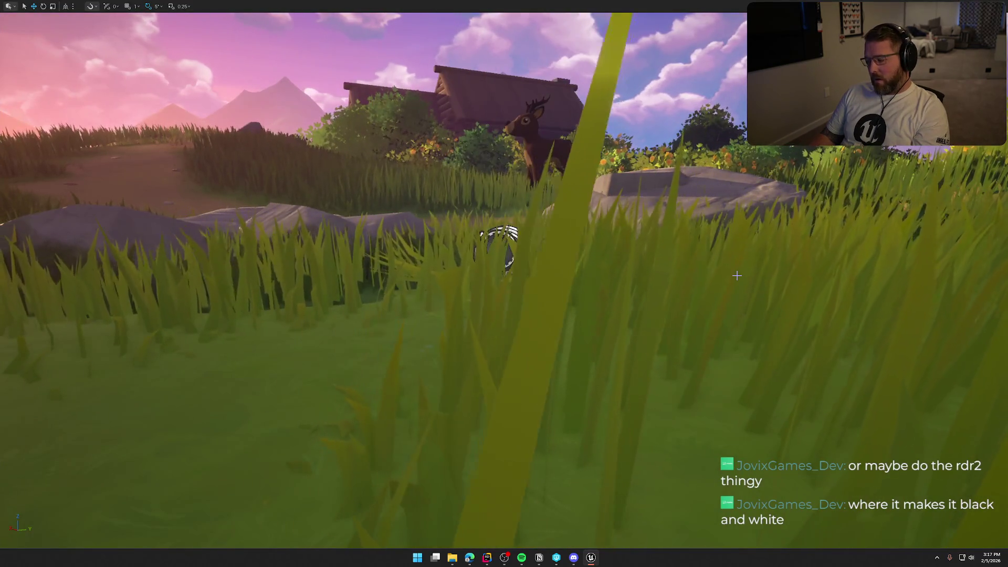
- Exit fullscreen, look over the level around BP_StylizedSky, then return to UI_MainMenu
{"action": "key", "text": "F11"}
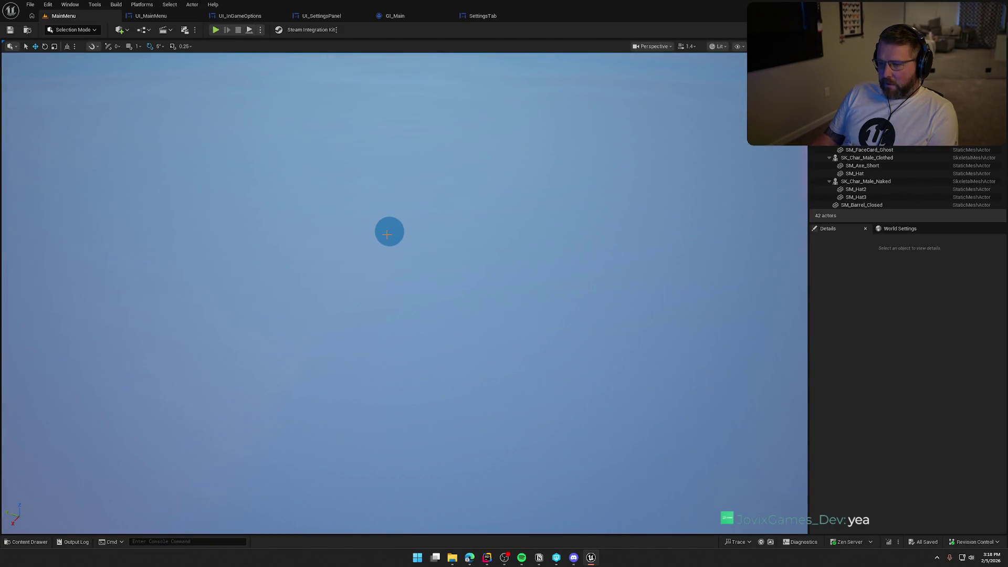
{"action": "left_click", "coordinate": [387, 234]}
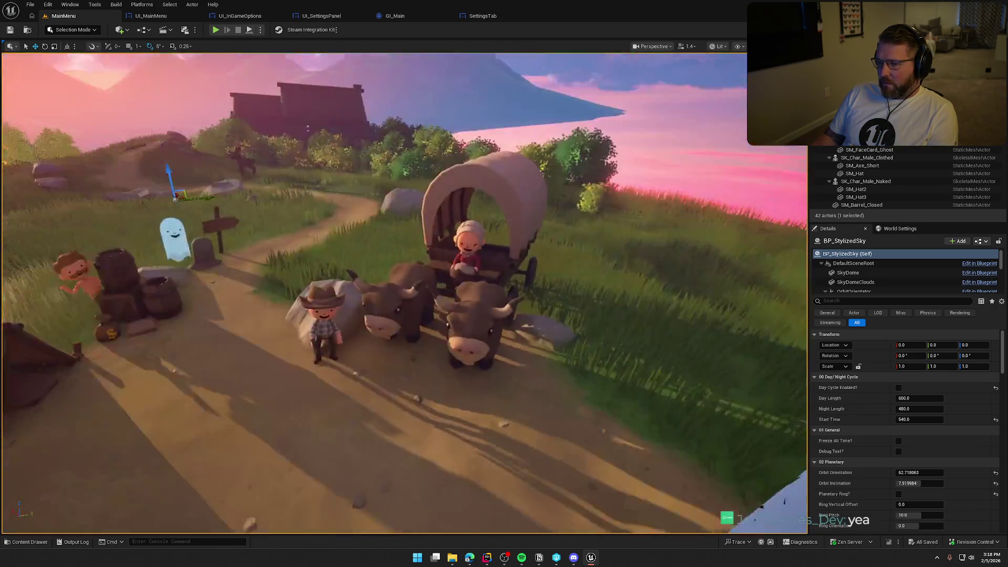
{"action": "key", "text": "Escape"}
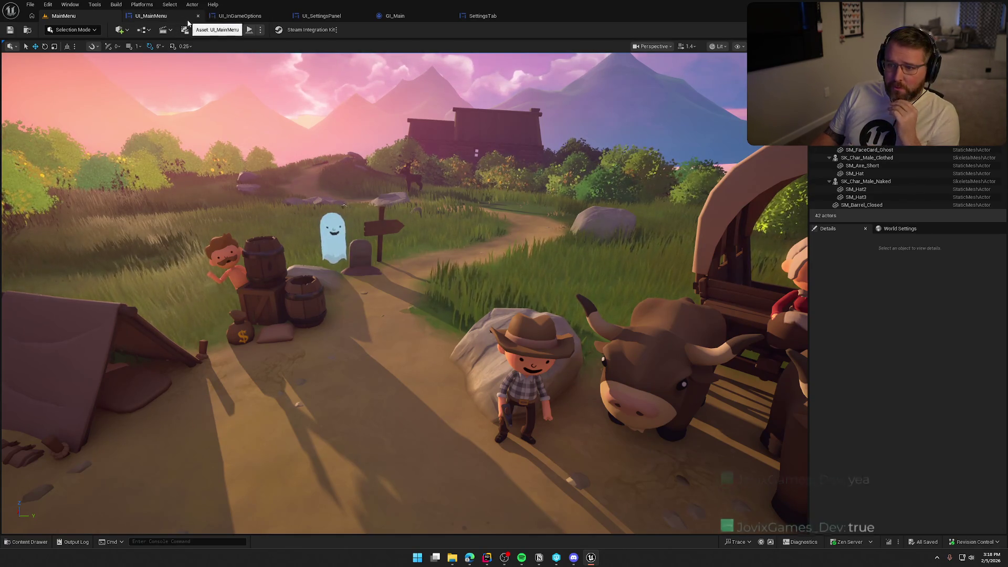
{"action": "left_click", "coordinate": [151, 16]}
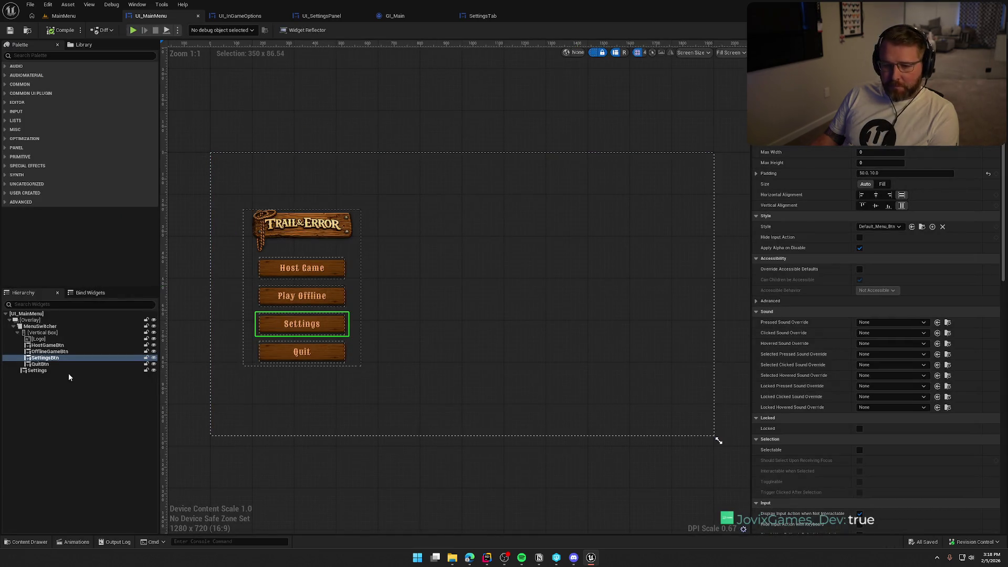
- Wrap Settings in an Overlay that fills the screen, with Settings centred both ways
{"action": "left_click", "coordinate": [57, 370]}
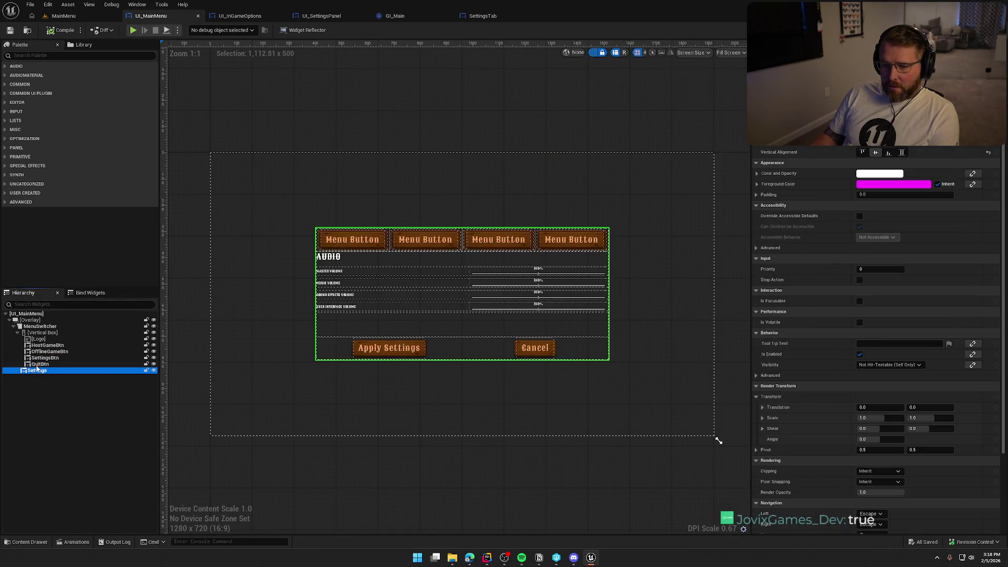
{"action": "right_click", "coordinate": [41, 372]}
{"action": "mouse_move", "coordinate": [79, 462]}
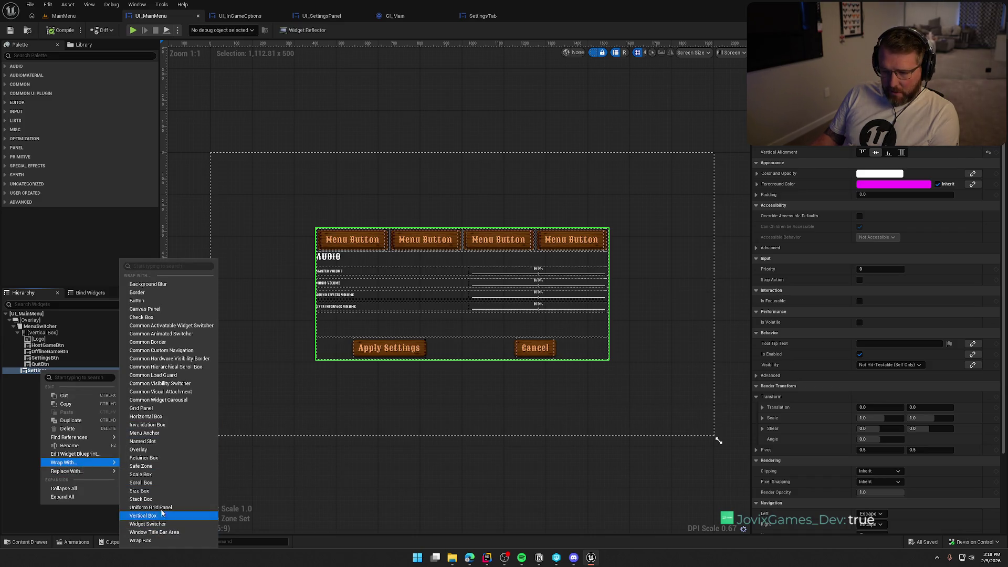
{"action": "left_click", "coordinate": [139, 449]}
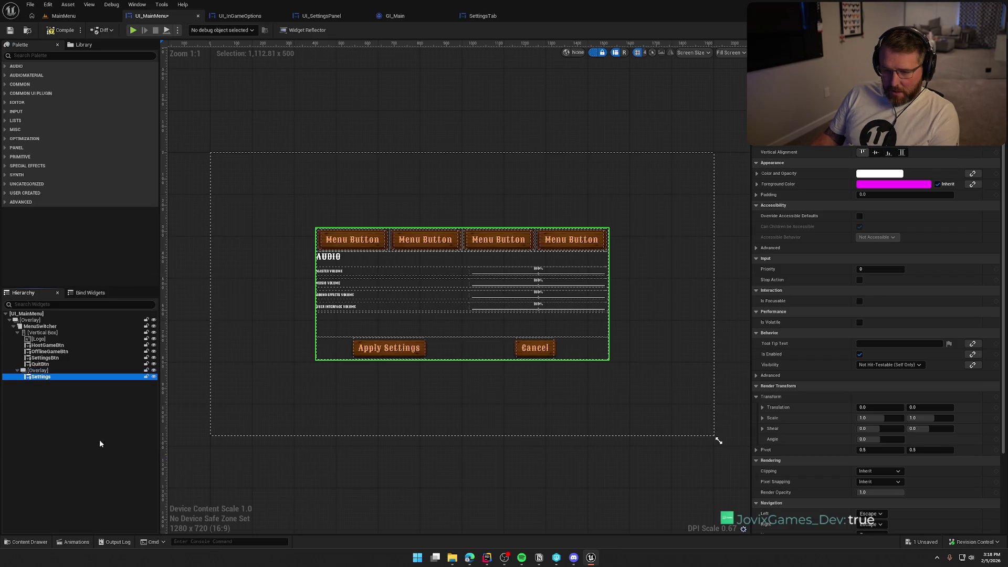
{"action": "left_click", "coordinate": [38, 370]}
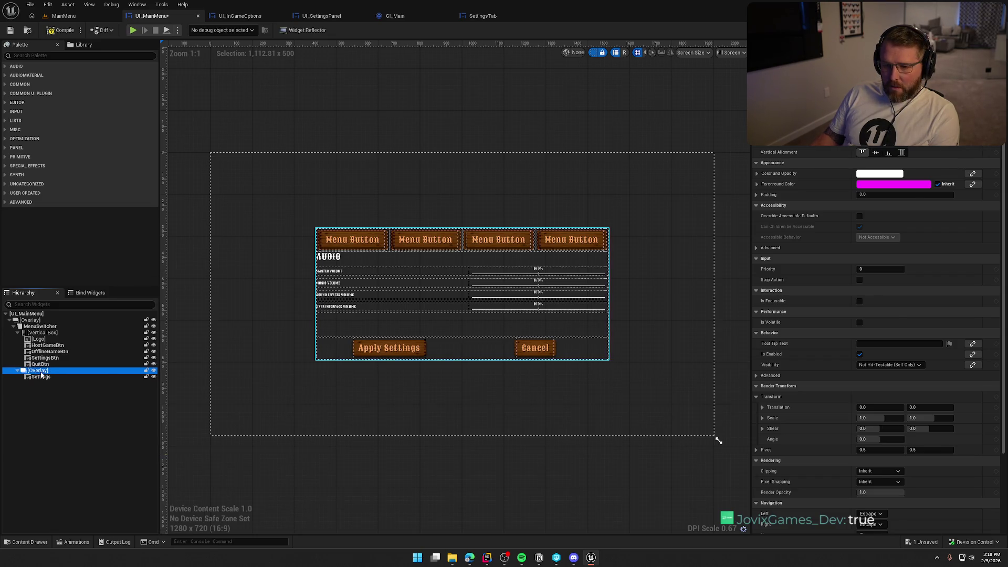
{"action": "left_click", "coordinate": [904, 154]}
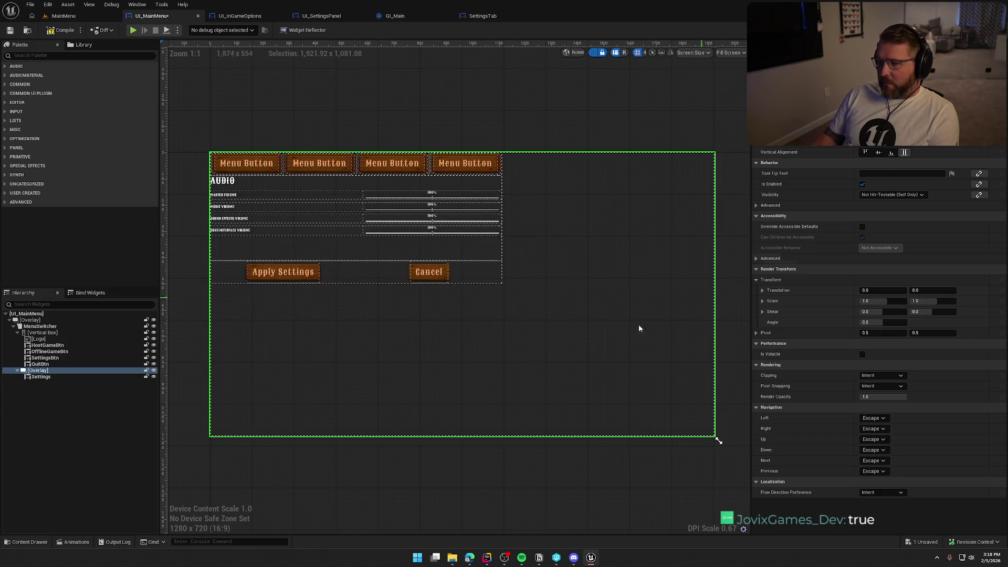
{"action": "left_click", "coordinate": [41, 376]}
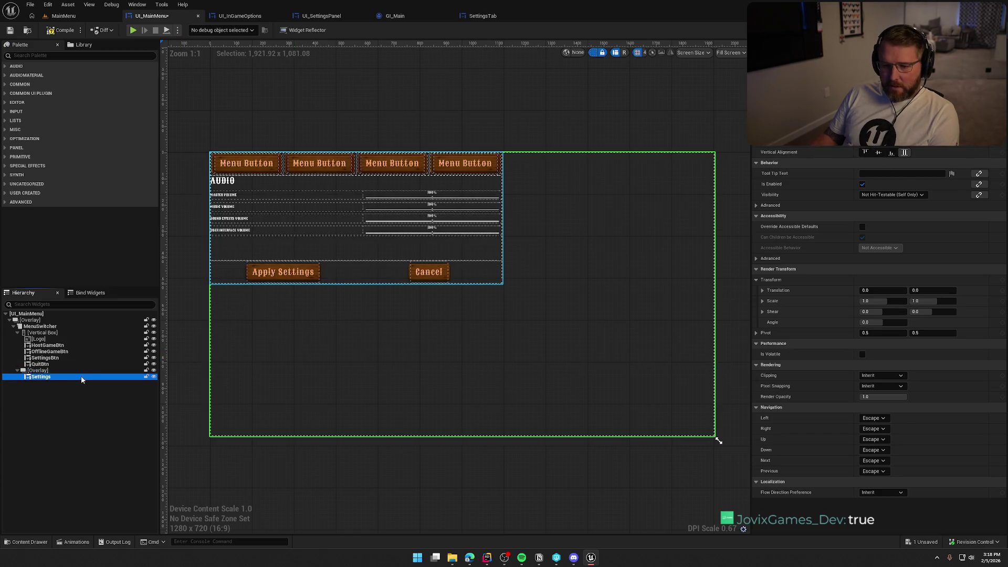
{"action": "left_click", "coordinate": [874, 152]}
{"action": "left_click", "coordinate": [875, 141]}
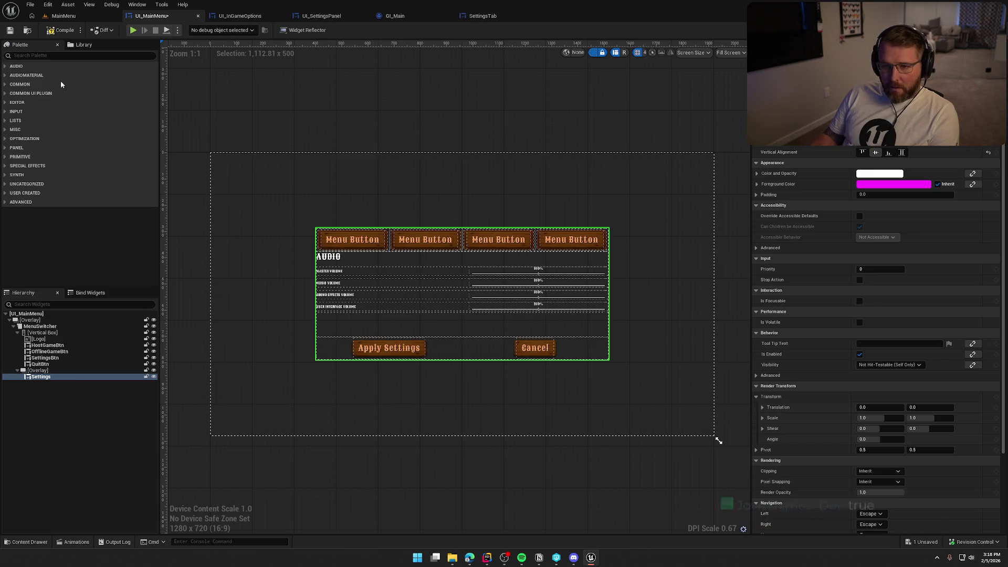
- Add a Background Blur behind the Settings panel, set its blur strength, and save
{"action": "type", "text": "blur"}
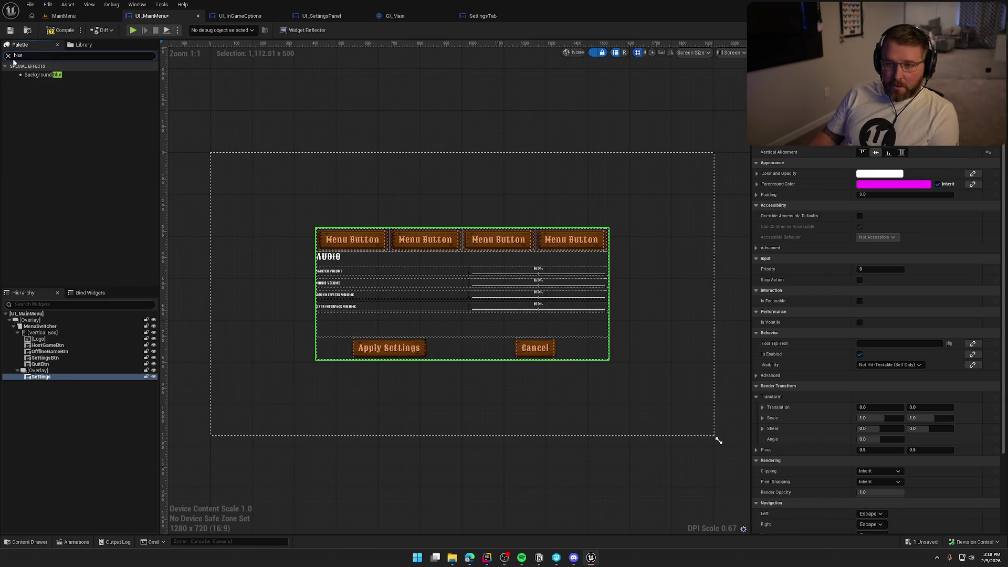
{"action": "left_click_drag", "start_coordinate": [40, 77], "coordinate": [51, 376]}
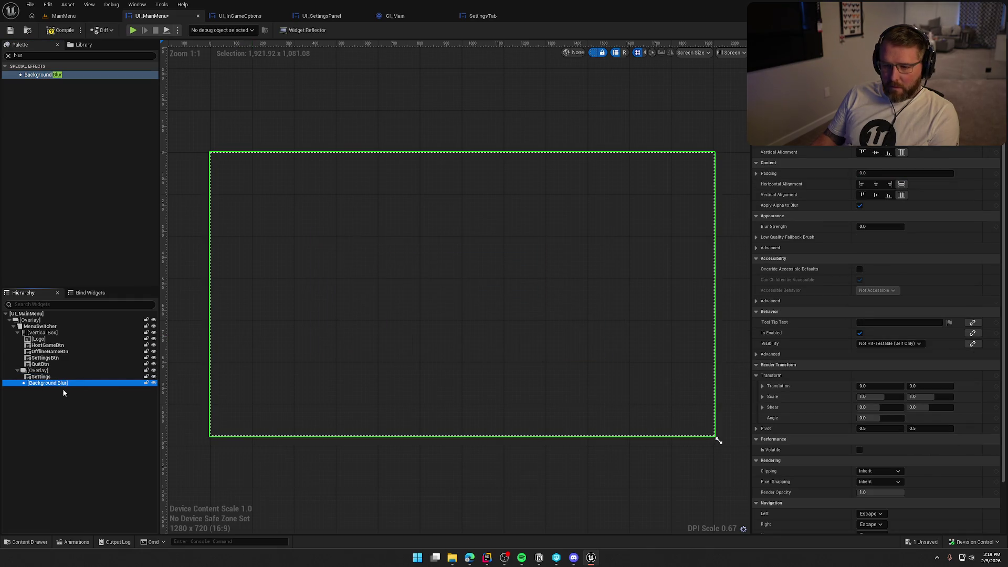
{"action": "left_click_drag", "start_coordinate": [41, 377], "coordinate": [43, 379]}
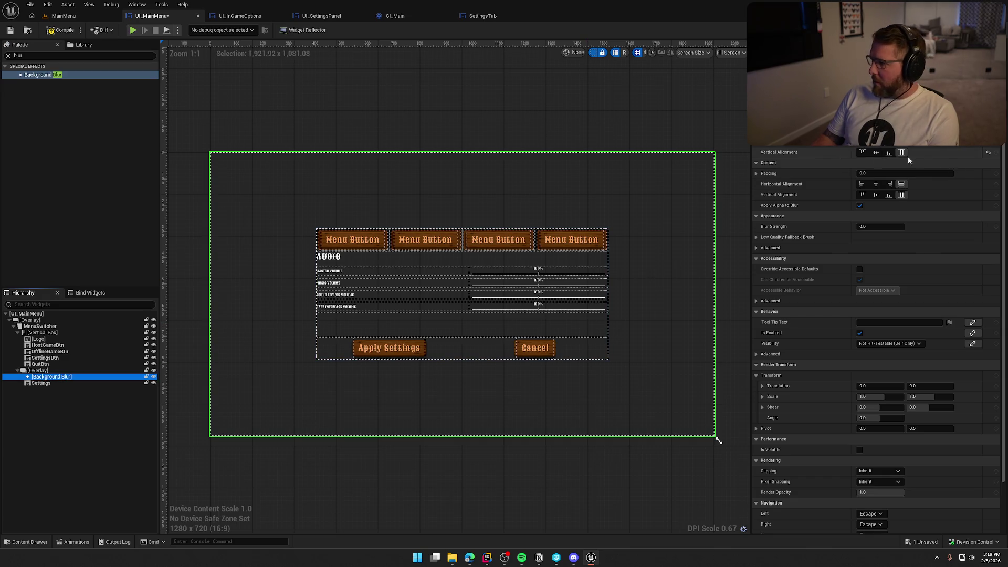
{"action": "left_click", "coordinate": [867, 227]}
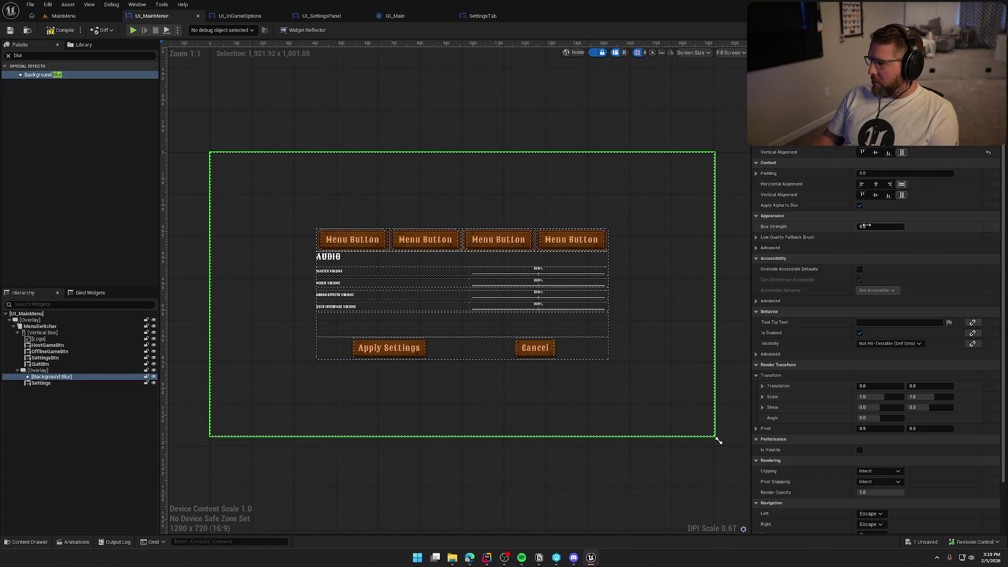
{"action": "key", "text": "Return"}
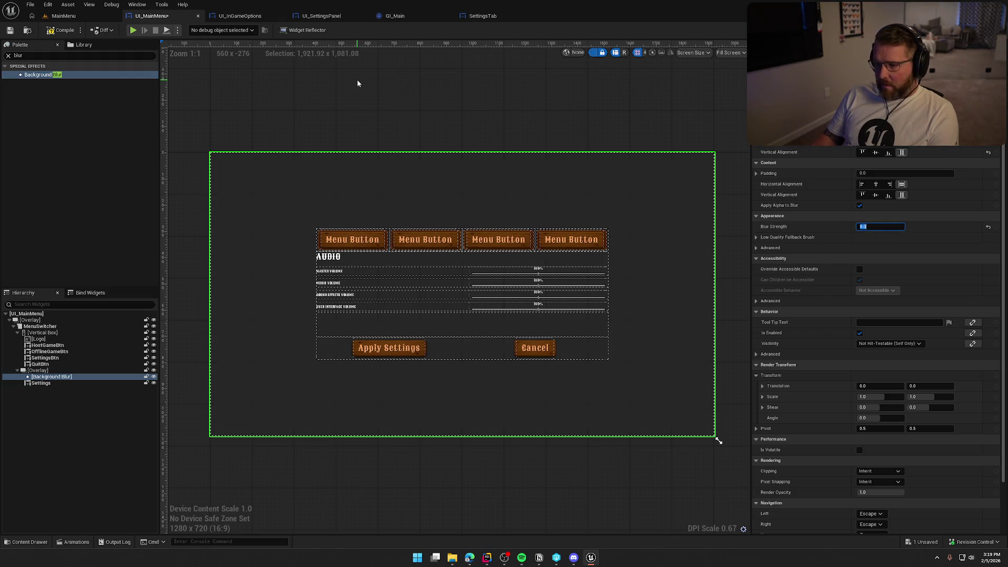
{"action": "left_click", "coordinate": [361, 89]}
{"action": "key", "text": "ctrl+s"}
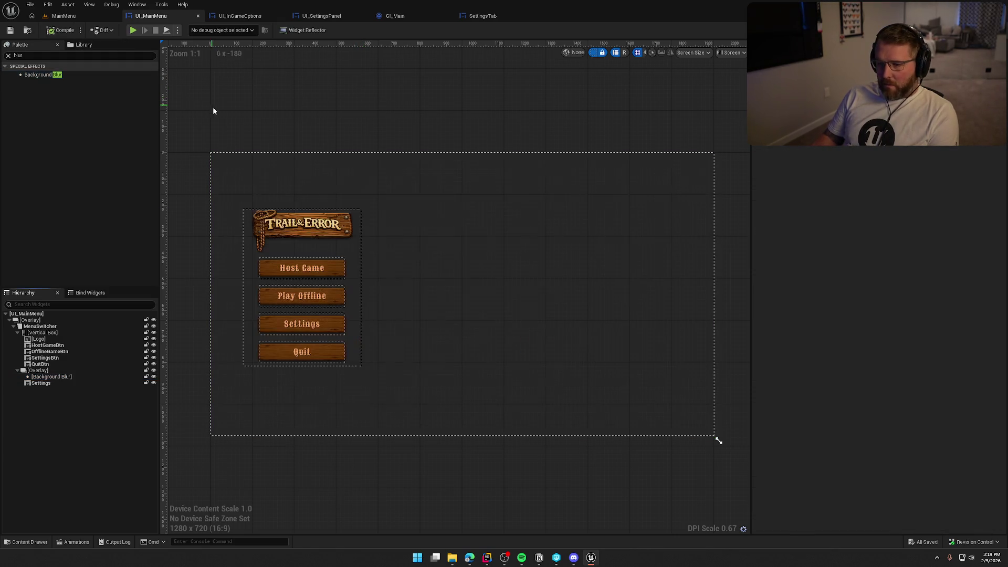
{"action": "left_click", "coordinate": [41, 370]}
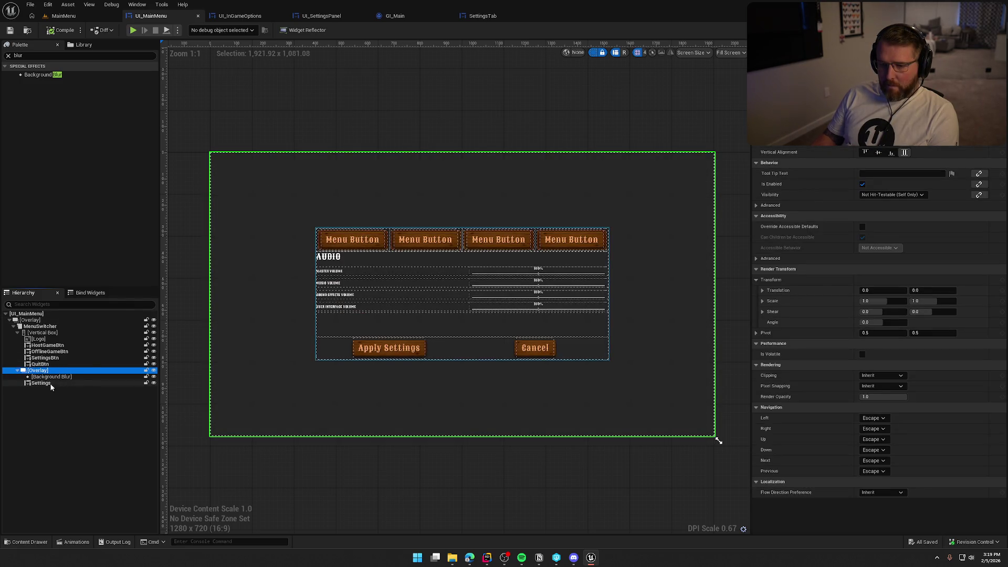
- Wrap Settings in a Size Box with a 1200 minimum desired width
{"action": "left_click", "coordinate": [51, 383]}
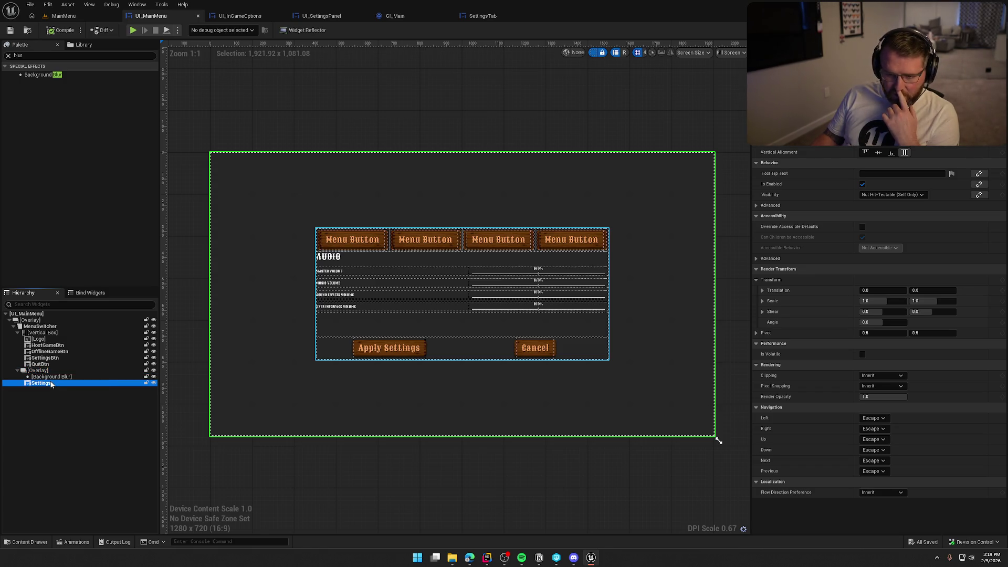
{"action": "right_click", "coordinate": [51, 383]}
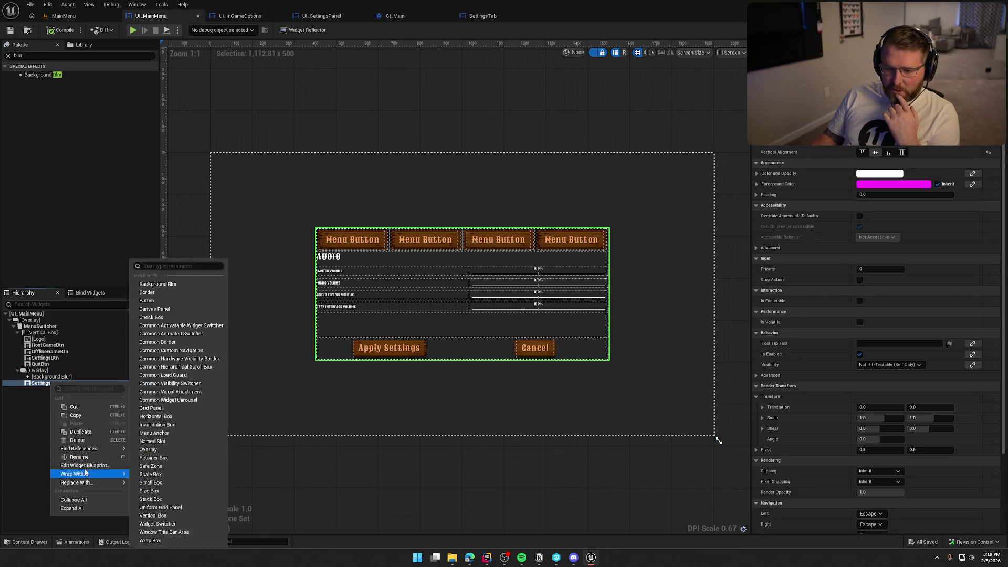
{"action": "mouse_move", "coordinate": [87, 473]}
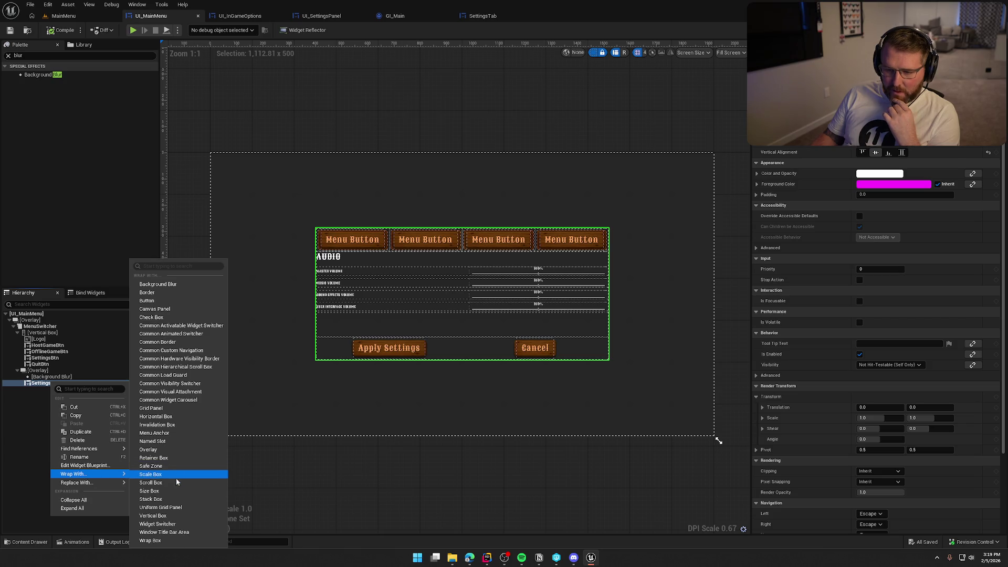
{"action": "key", "text": "Escape"}
{"action": "left_click", "coordinate": [43, 383]}
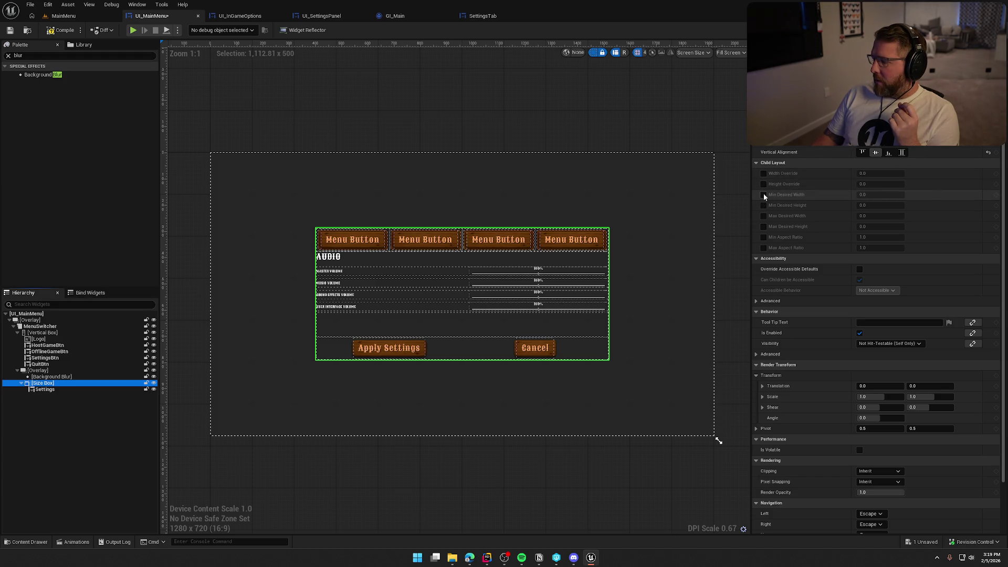
{"action": "left_click", "coordinate": [763, 194]}
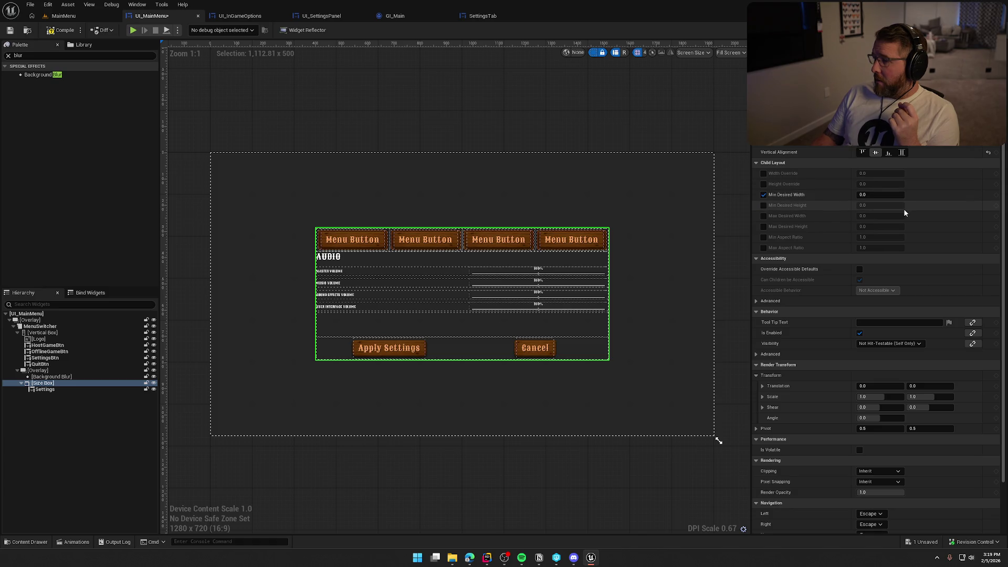
{"action": "left_click", "coordinate": [882, 194]}
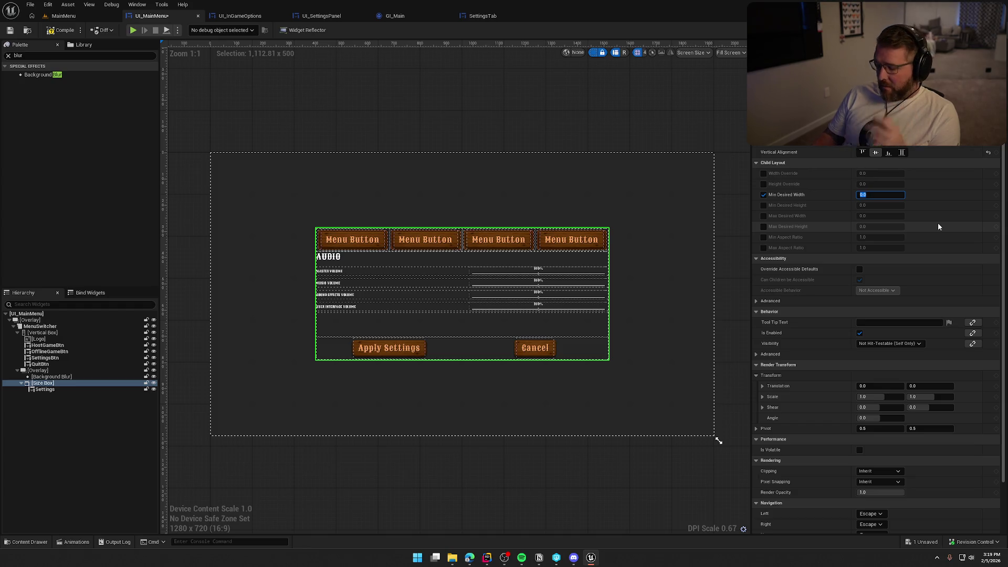
{"action": "type", "text": "1200"}
{"action": "key", "text": "Return"}
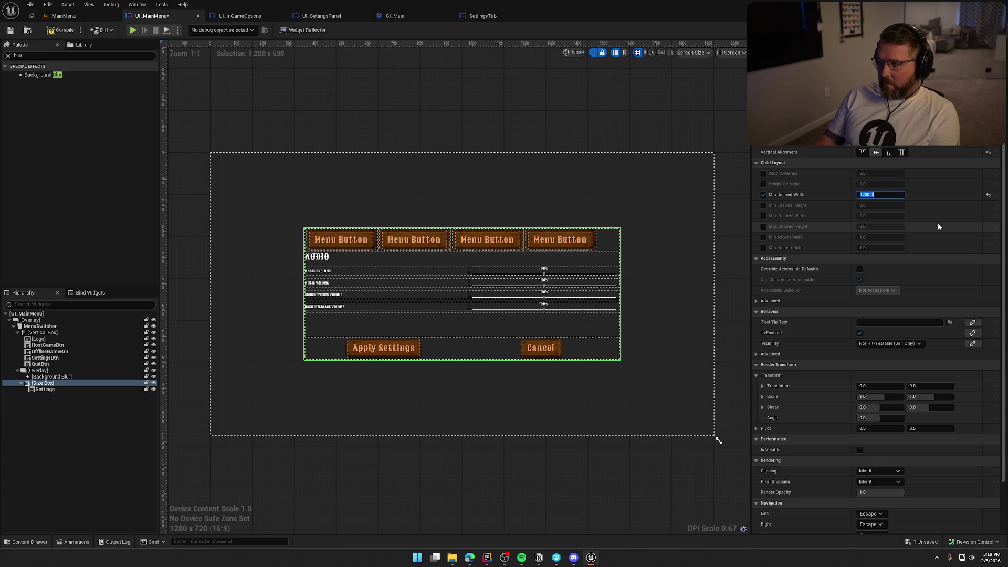
- Turn the minimum width off, undo the Size Box wrap, and run the game
{"action": "left_click", "coordinate": [763, 195]}
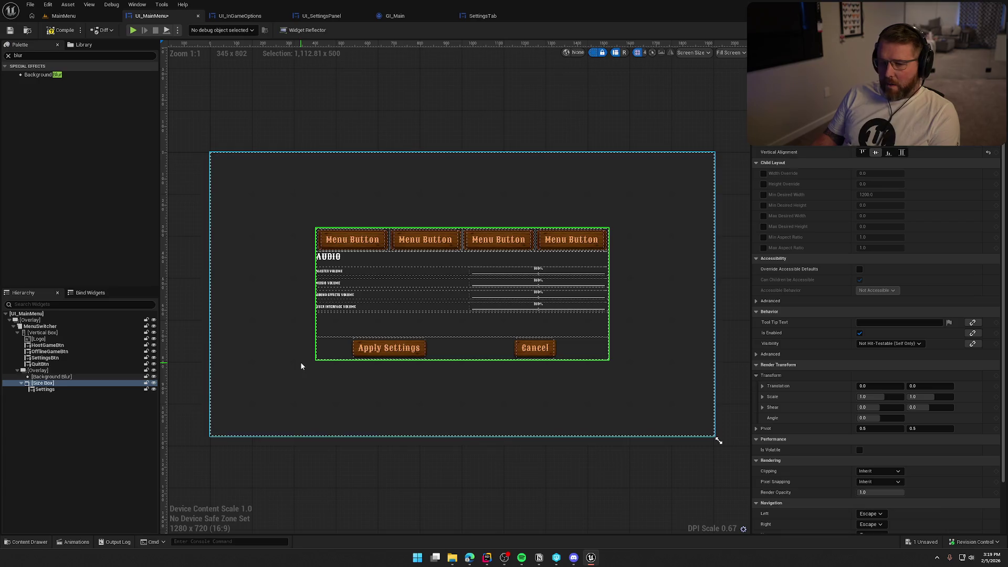
{"action": "left_click", "coordinate": [72, 432]}
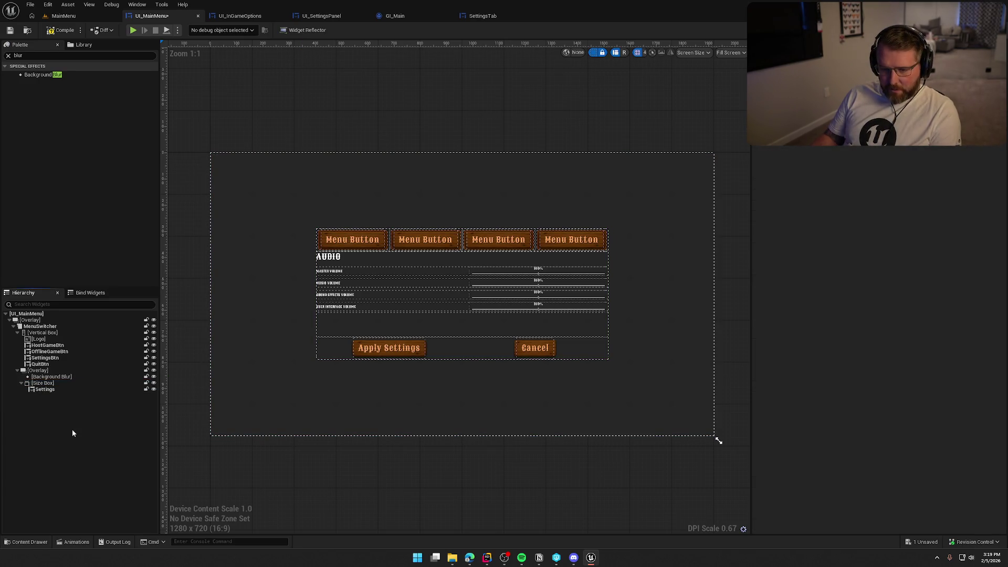
{"action": "key", "text": "ctrl+z"}
{"action": "key", "text": "ctrl+z"}
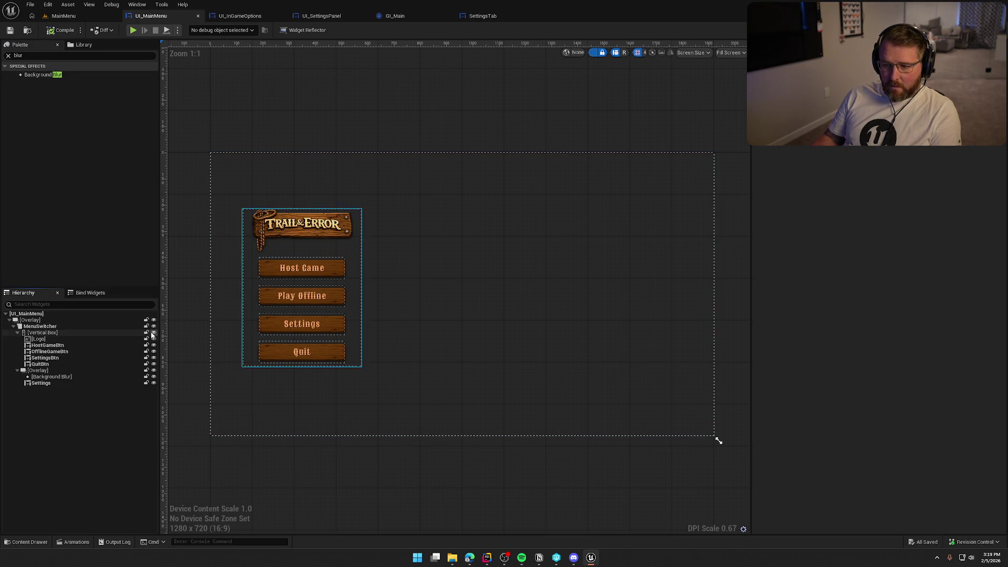
{"action": "left_click", "coordinate": [48, 371]}
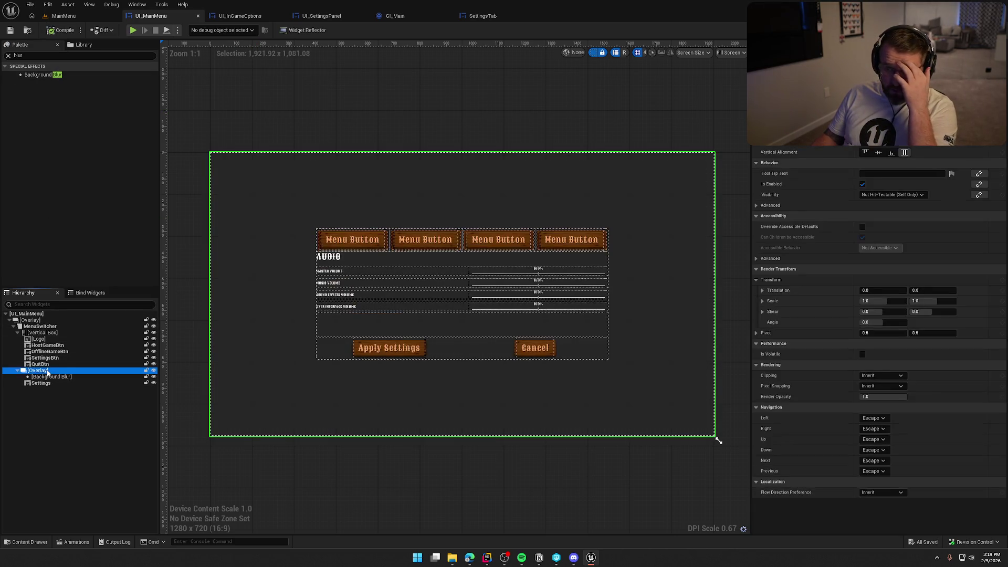
{"action": "left_click", "coordinate": [133, 30]}
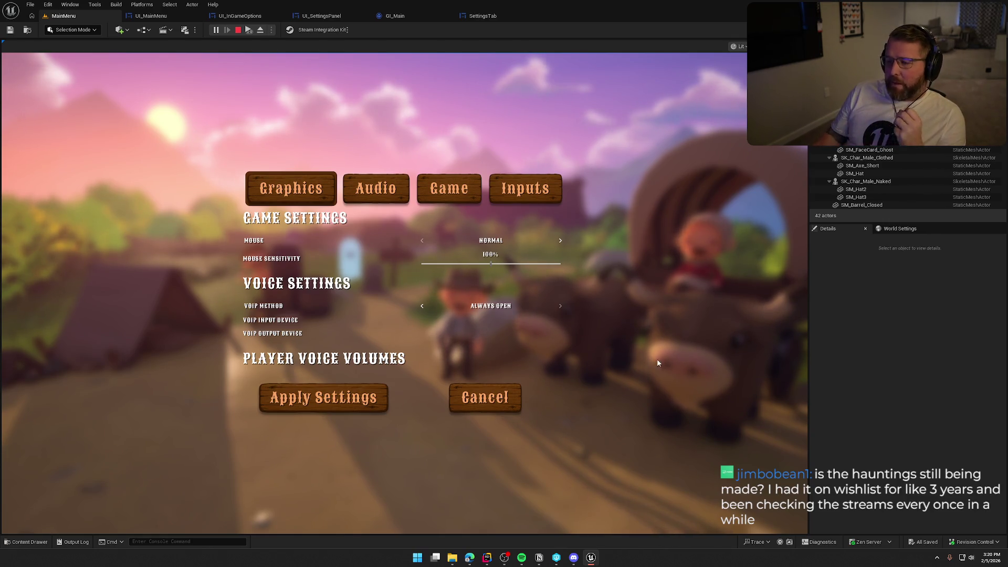
- Cycle through the Graphics, Audio, Inputs and Game settings tabs in the running game
{"action": "left_click", "coordinate": [377, 196]}
{"action": "left_click", "coordinate": [377, 196]}
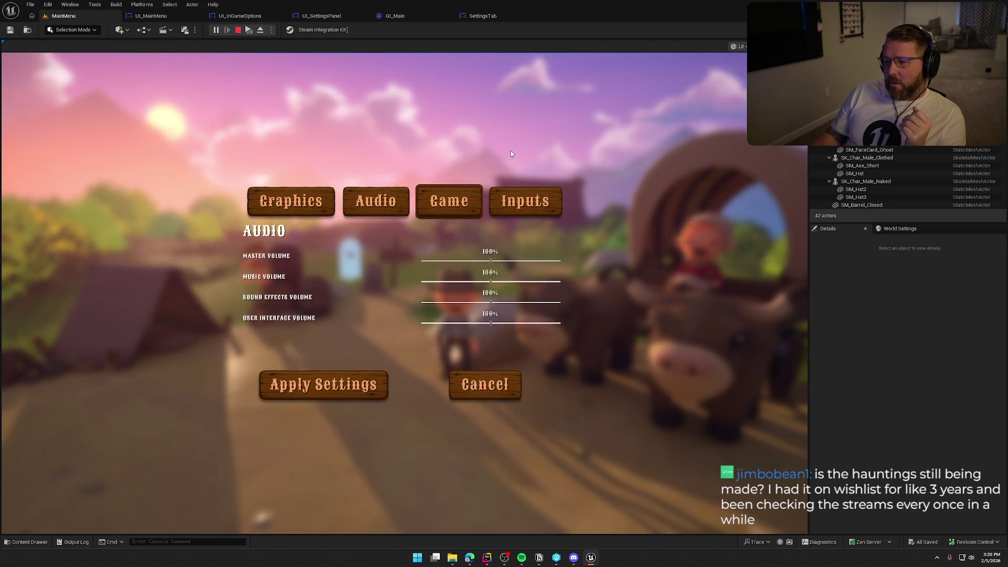
{"action": "left_click", "coordinate": [532, 207]}
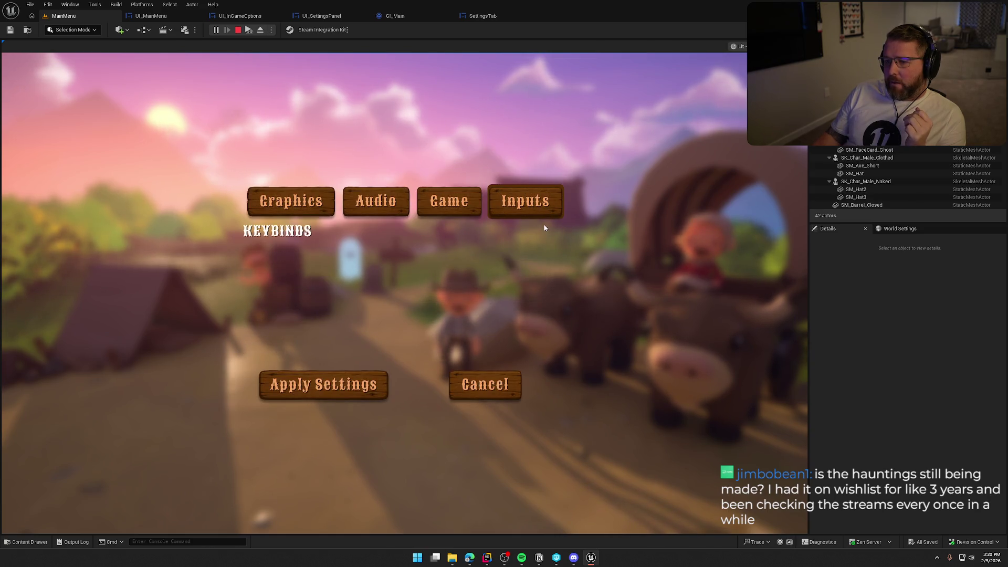
{"action": "left_click", "coordinate": [290, 205]}
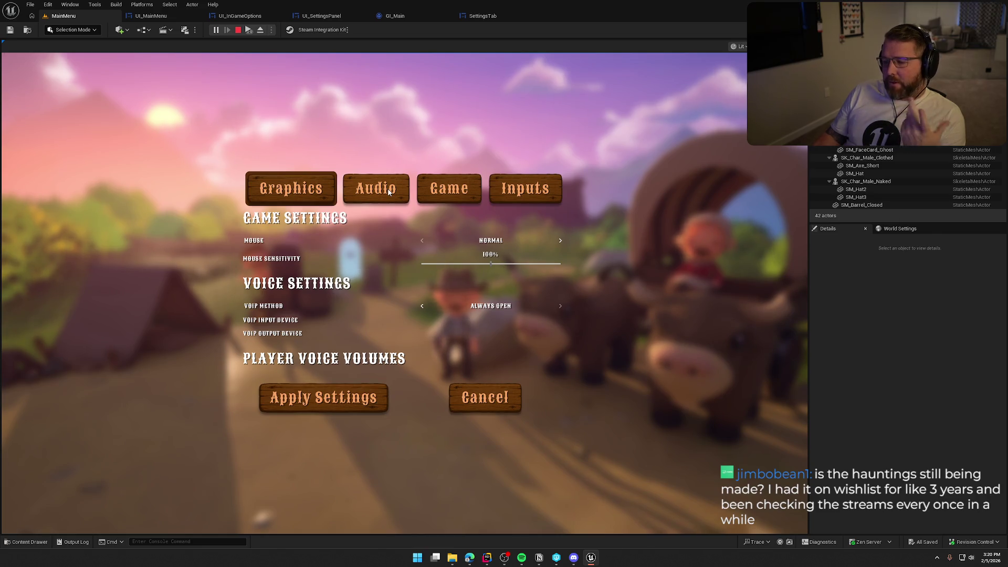
{"action": "left_click", "coordinate": [389, 192]}
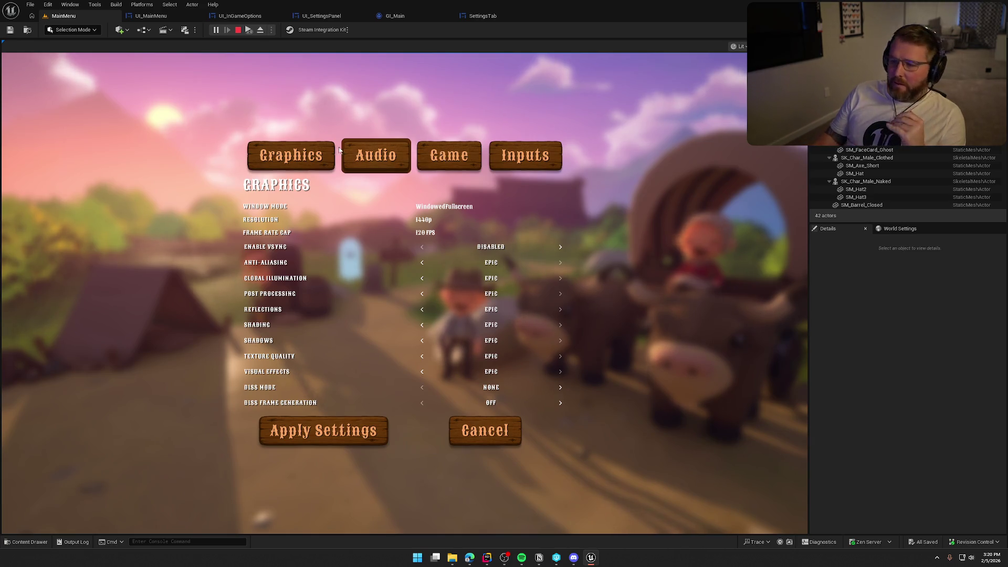
{"action": "left_click", "coordinate": [323, 155]}
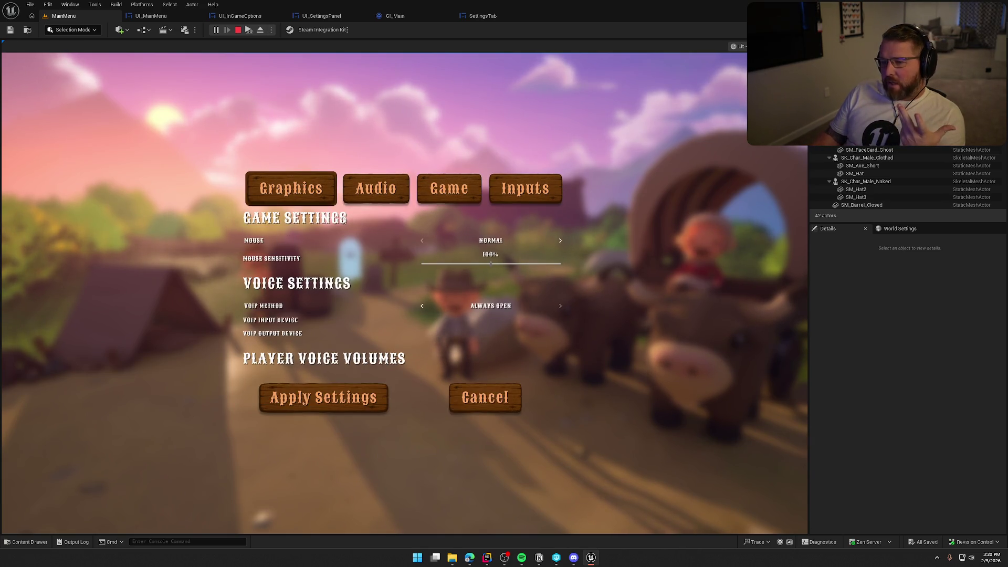
{"action": "left_click", "coordinate": [376, 188]}
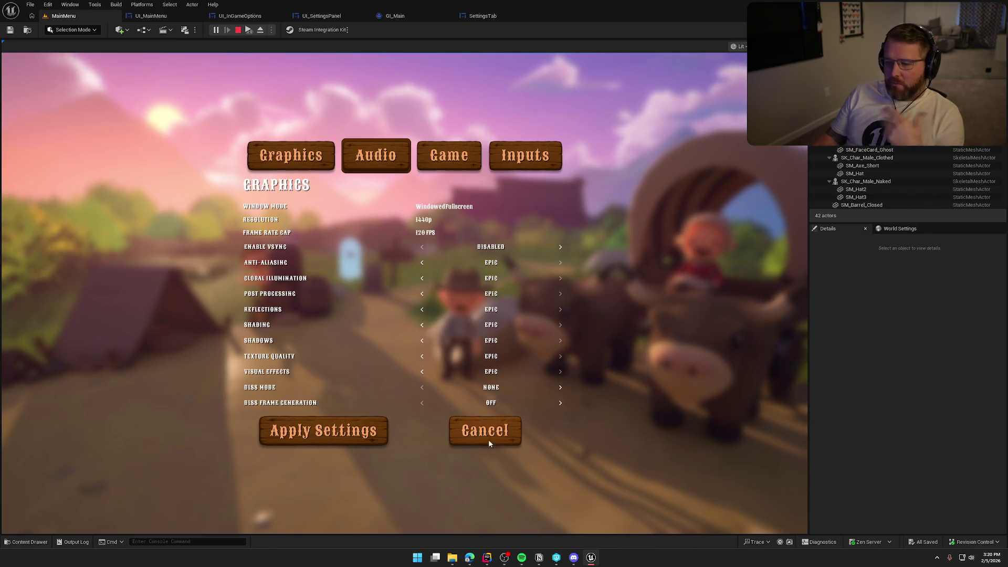
{"action": "left_click", "coordinate": [423, 156]}
{"action": "left_click", "coordinate": [323, 205]}
{"action": "left_click", "coordinate": [388, 208]}
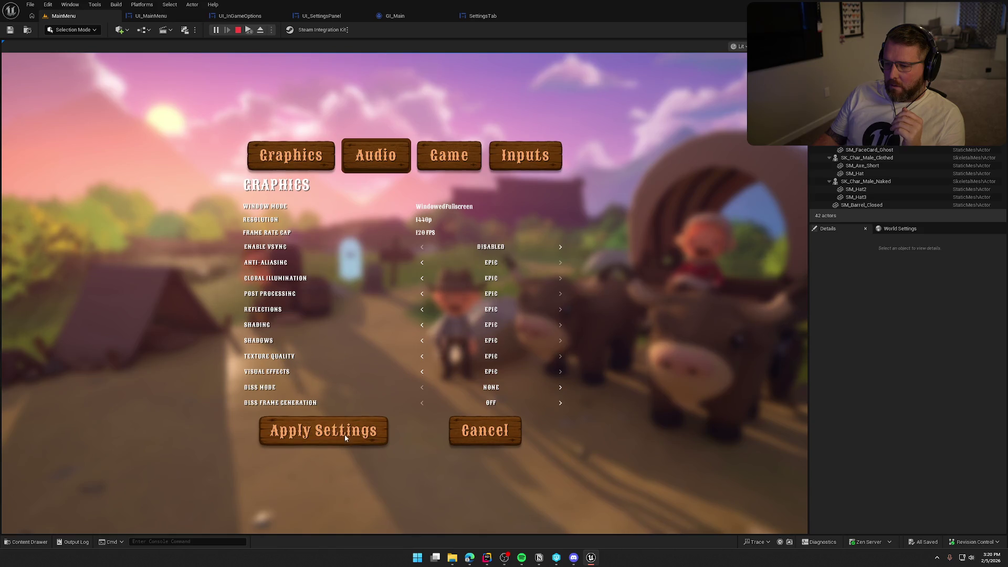
- Cancel out of Settings, stop the play session, and open UI_SettingsPanel's event graph
{"action": "left_click", "coordinate": [479, 433]}
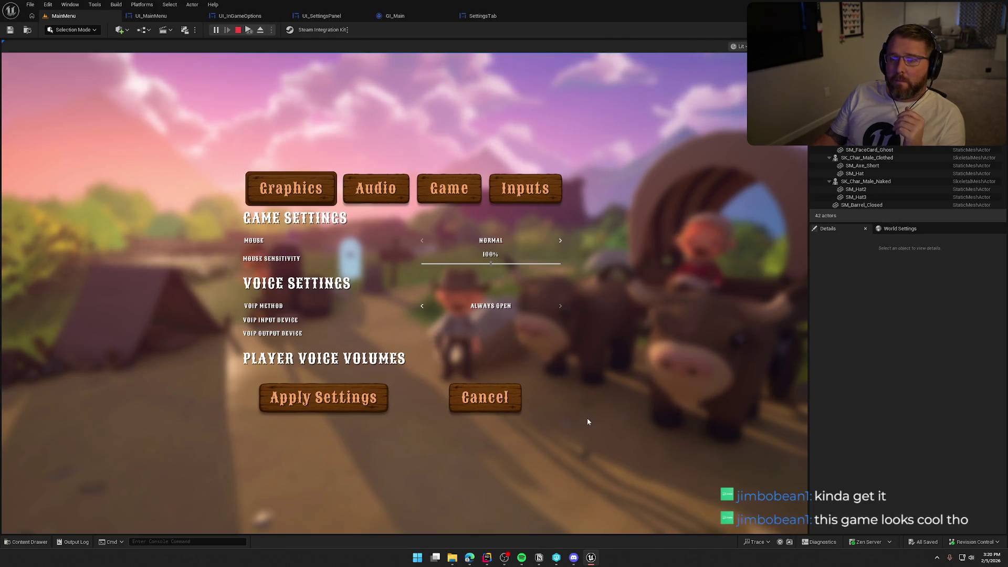
{"action": "key", "text": "Escape"}
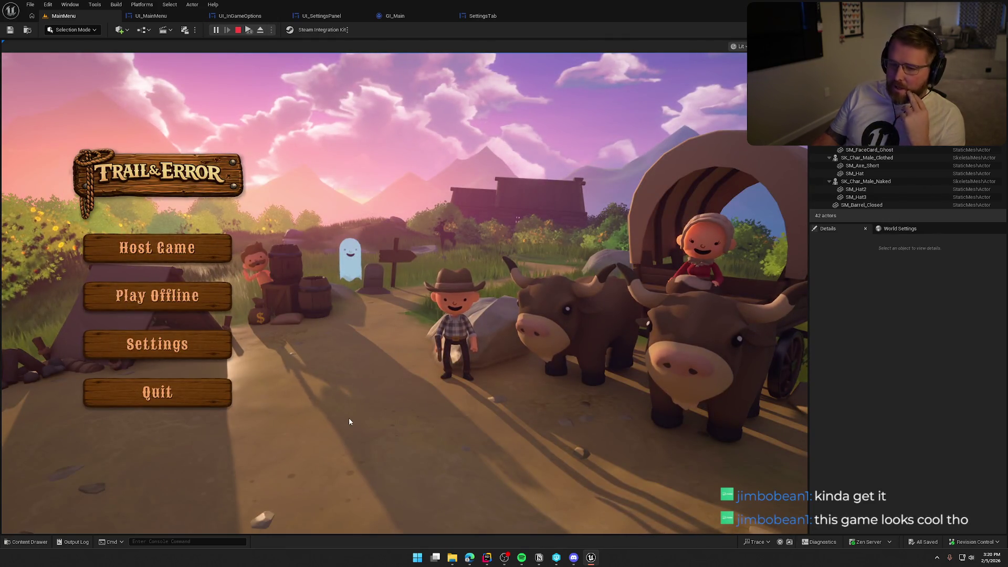
{"action": "key", "text": "Escape"}
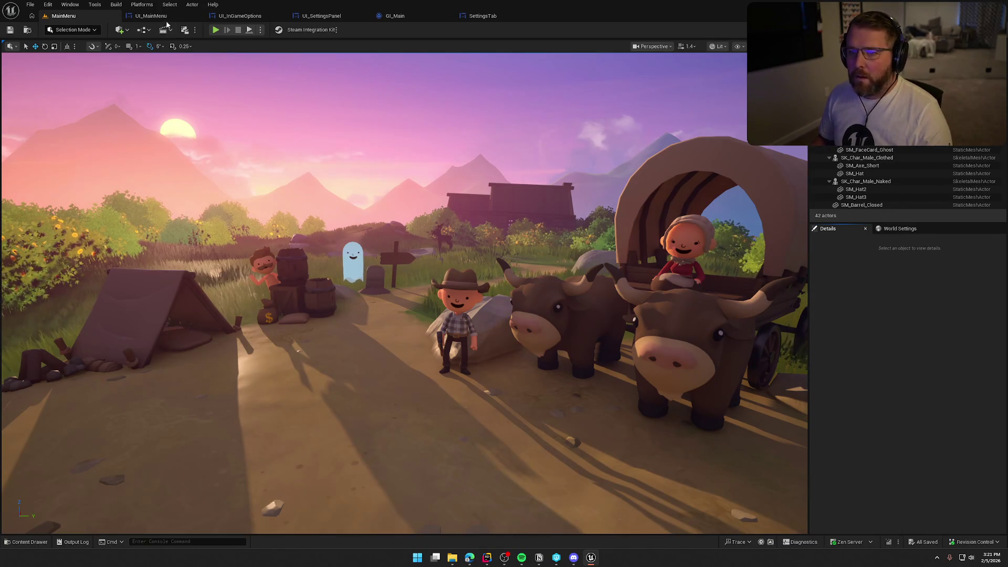
{"action": "left_click", "coordinate": [341, 15]}
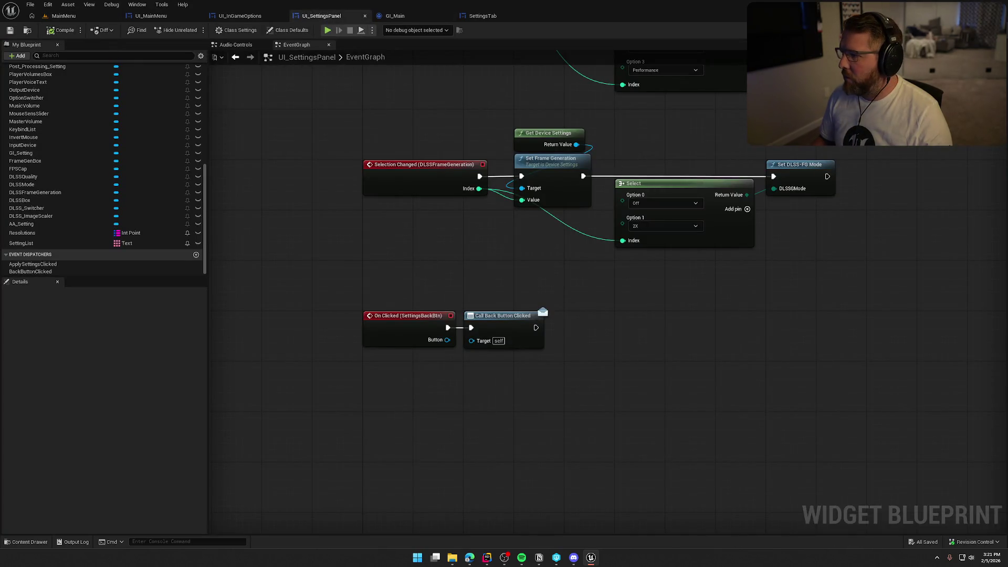
- Show UI_SettingsPanel in the Designer, recentre its layout, and select OptionSwitcher in the Hierarchy
{"action": "left_click", "coordinate": [964, 30]}
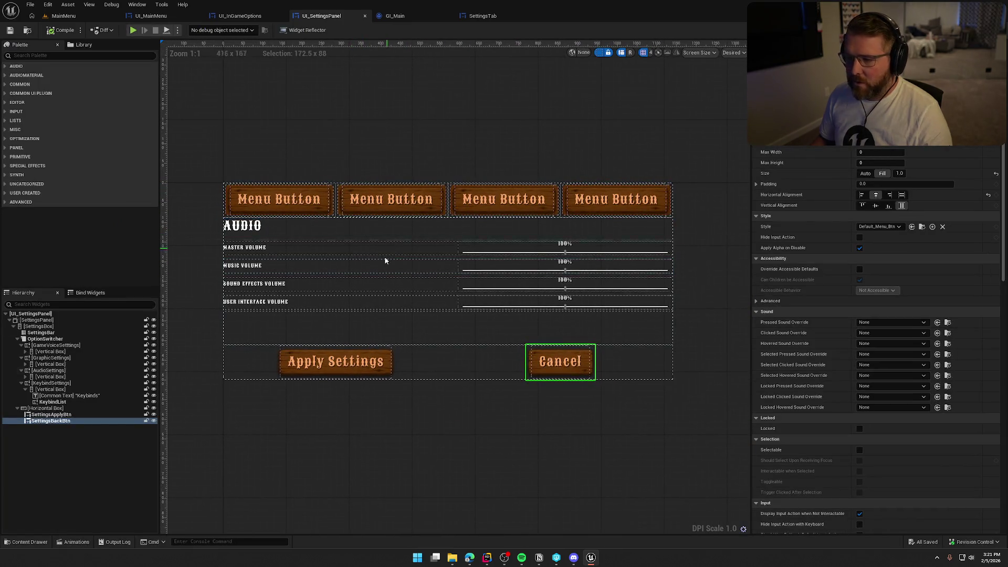
{"action": "left_click", "coordinate": [36, 320]}
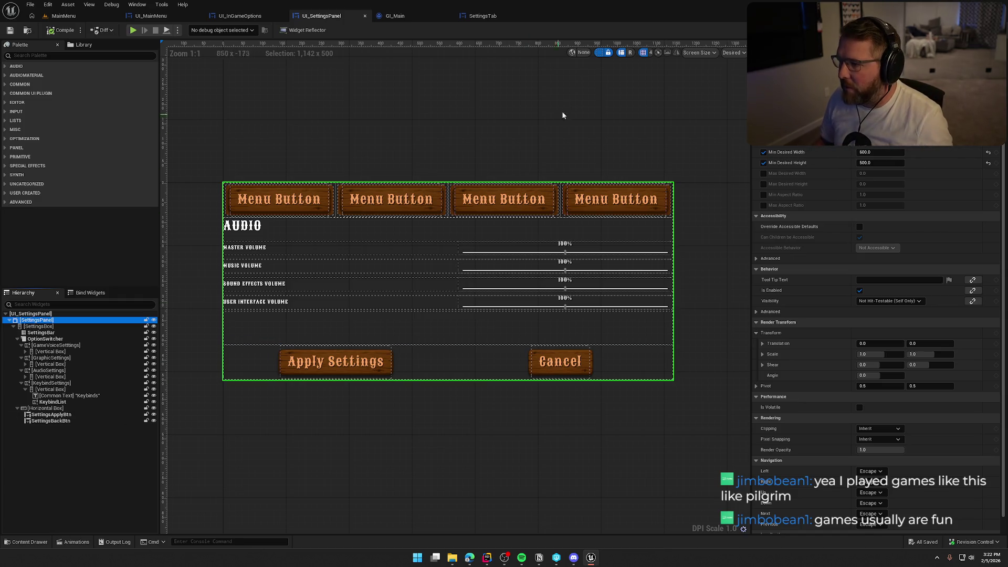
{"action": "left_click", "coordinate": [598, 55]}
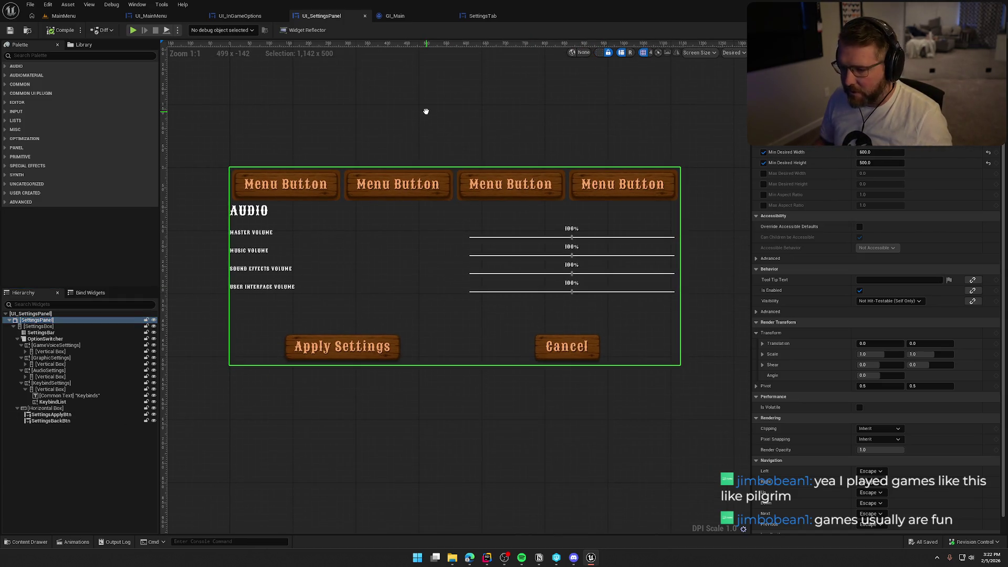
{"action": "left_click_drag", "start_coordinate": [444, 194], "coordinate": [449, 180]}
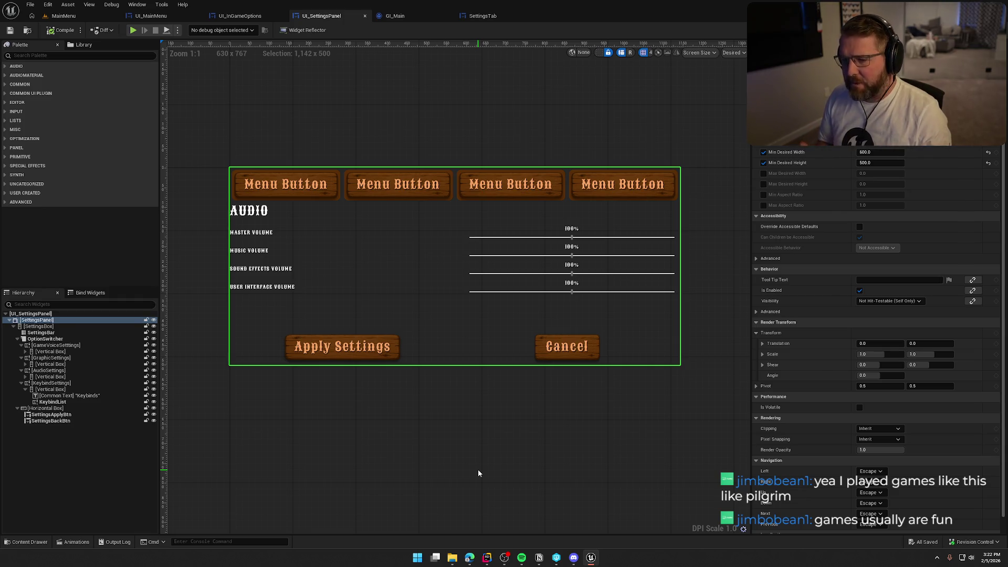
{"action": "left_click", "coordinate": [17, 339]}
{"action": "left_click", "coordinate": [36, 339]}
{"action": "left_click", "coordinate": [17, 345]}
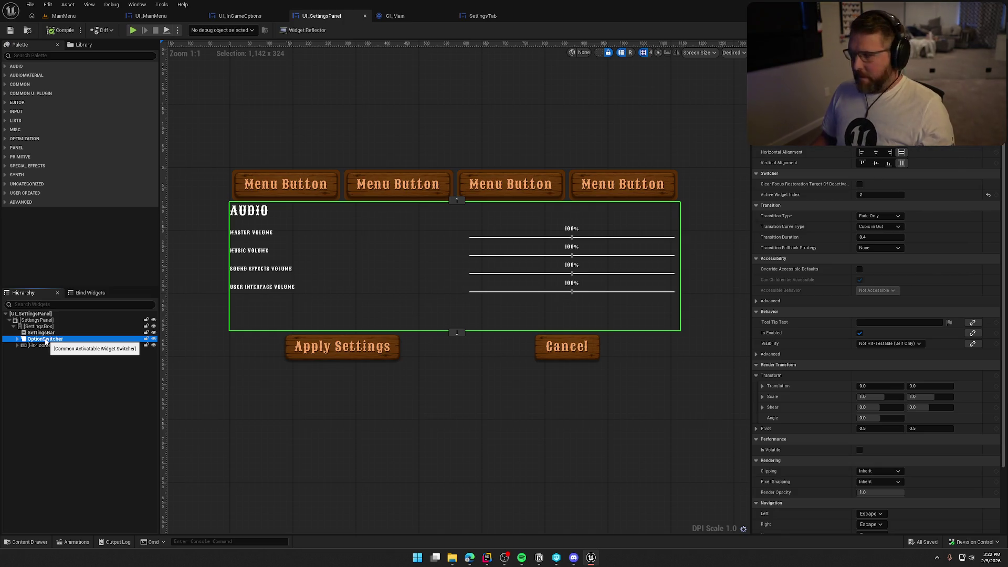
- Wrap OptionSwitcher in a new Border with 25 padding and select that Border
{"action": "right_click", "coordinate": [46, 342]}
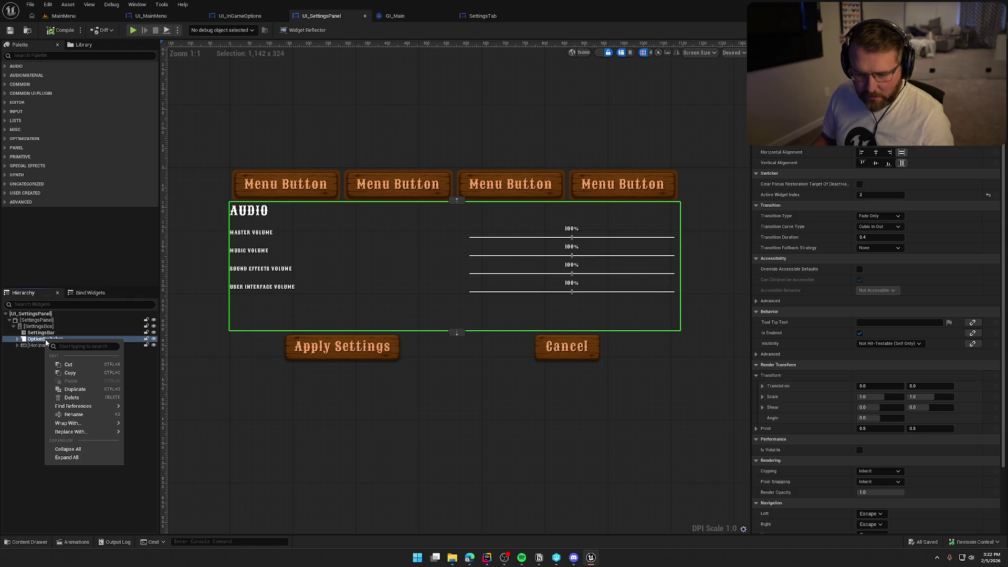
{"action": "mouse_move", "coordinate": [68, 423]}
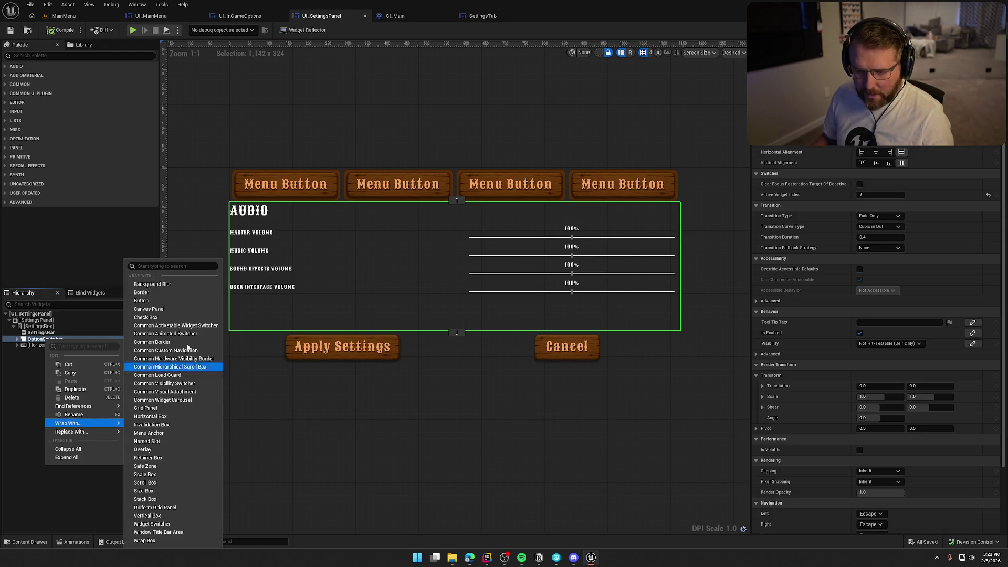
{"action": "left_click", "coordinate": [184, 293]}
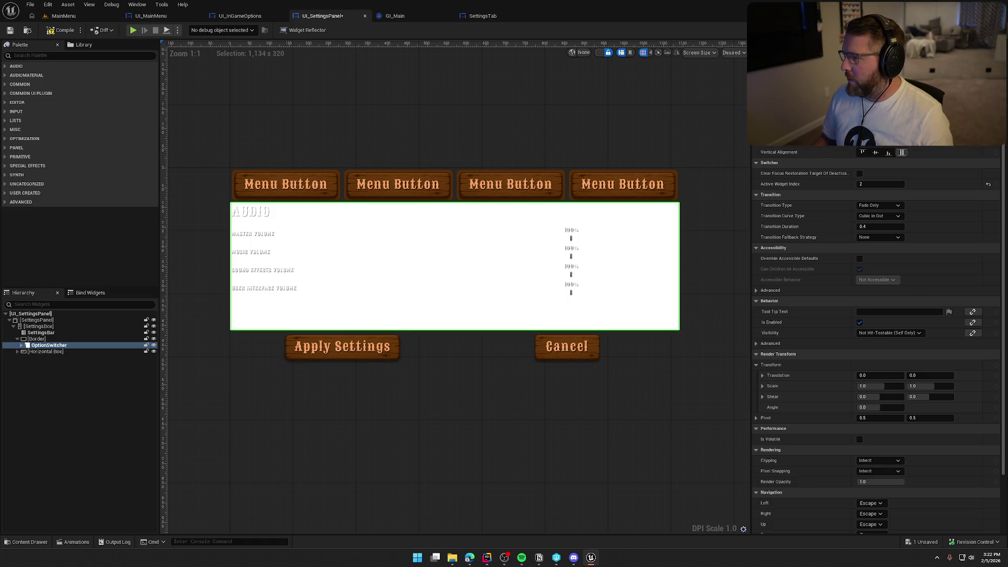
{"action": "key", "text": "Return"}
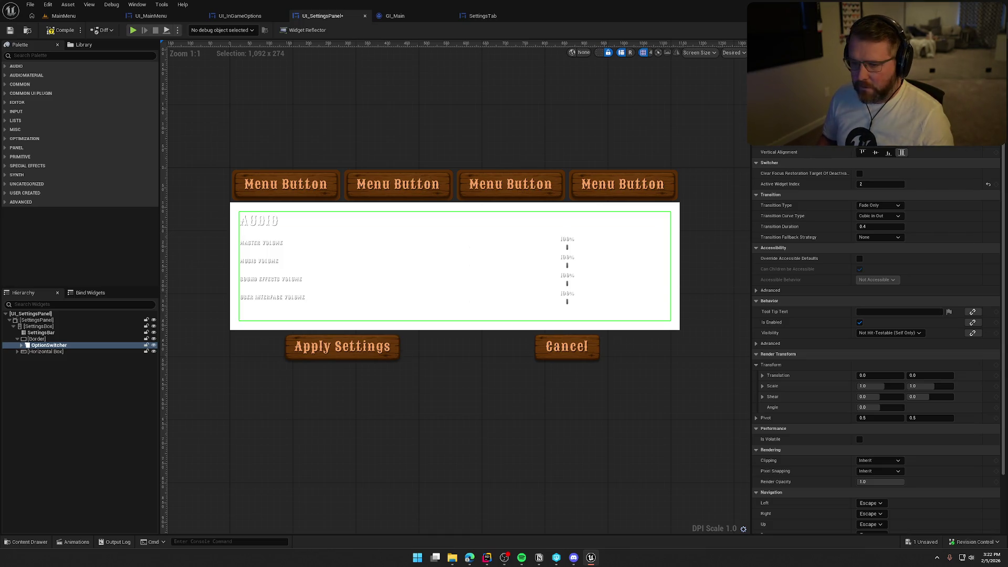
{"action": "left_click", "coordinate": [72, 340]}
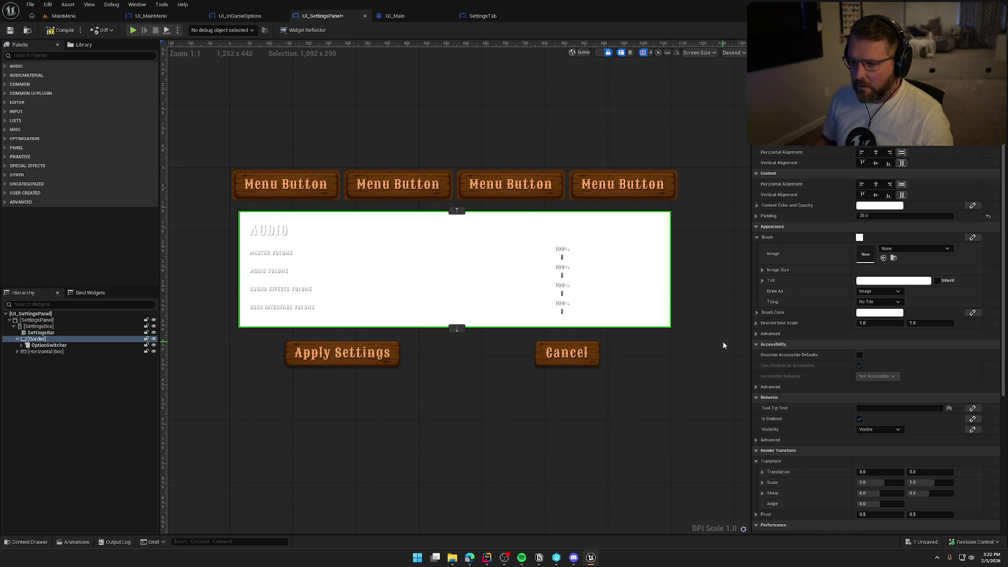
- Preview the Graphics settings list under OptionSwitcher, then reselect the Border
{"action": "left_click", "coordinate": [28, 345]}
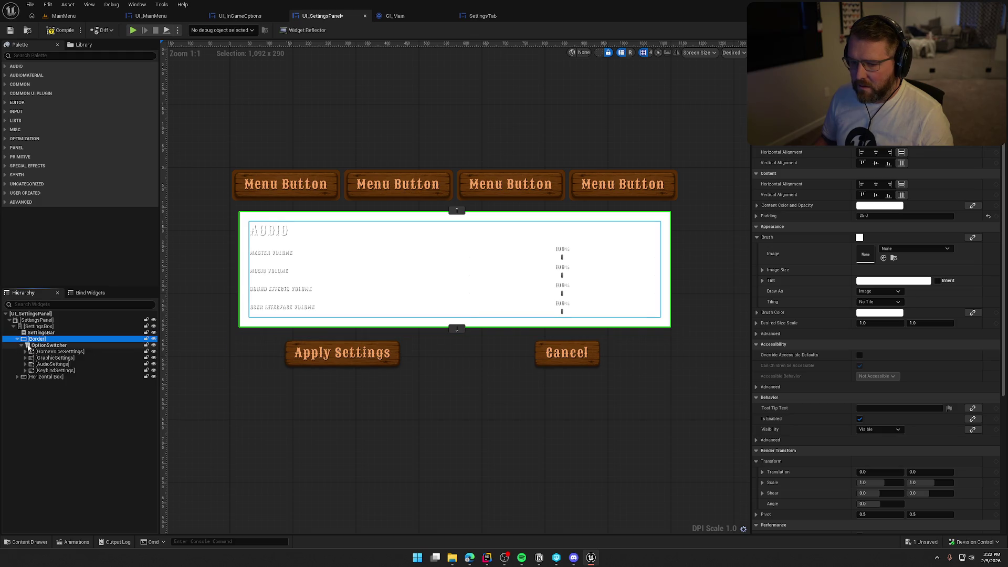
{"action": "left_click", "coordinate": [53, 358]}
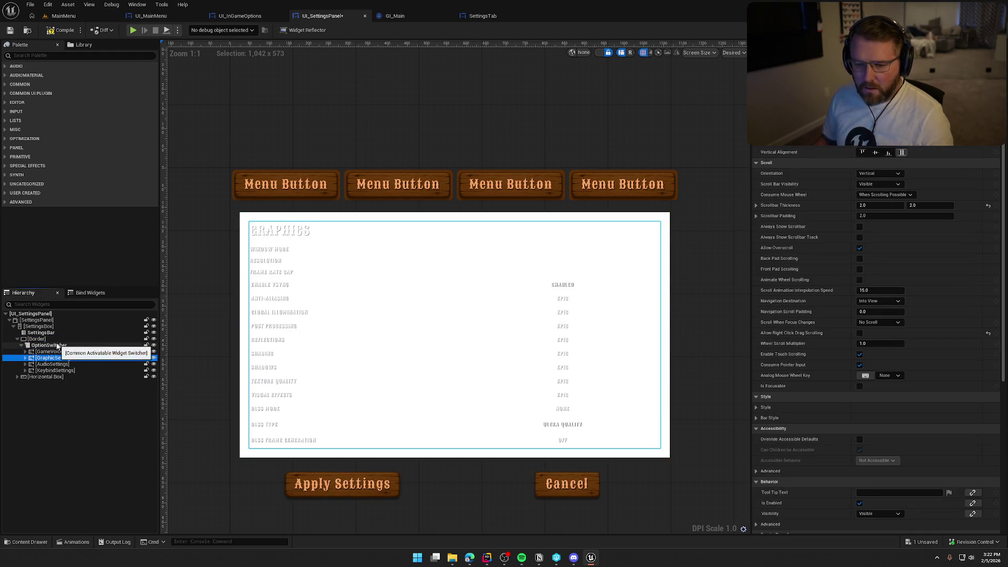
{"action": "left_click", "coordinate": [41, 332]}
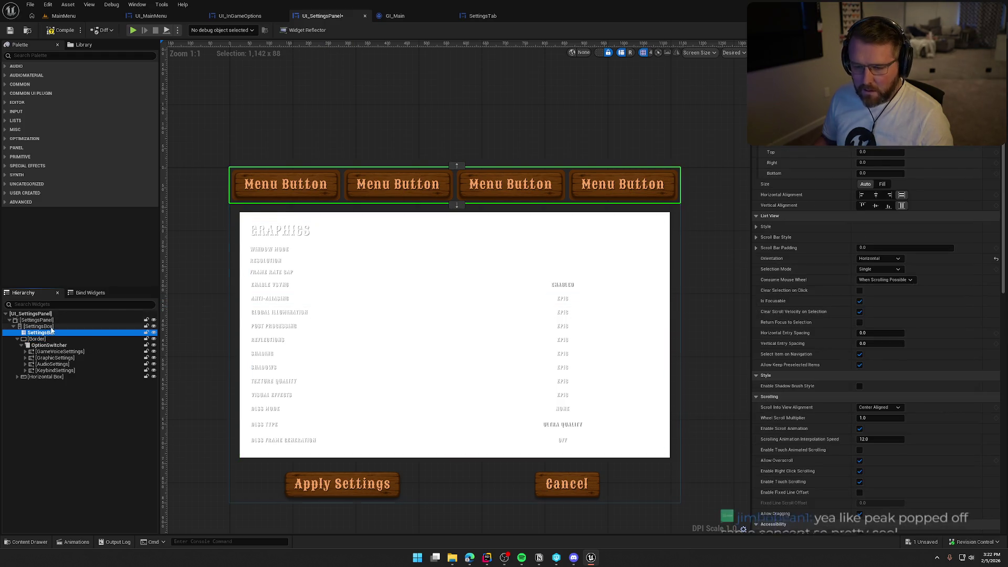
{"action": "left_click", "coordinate": [37, 339]}
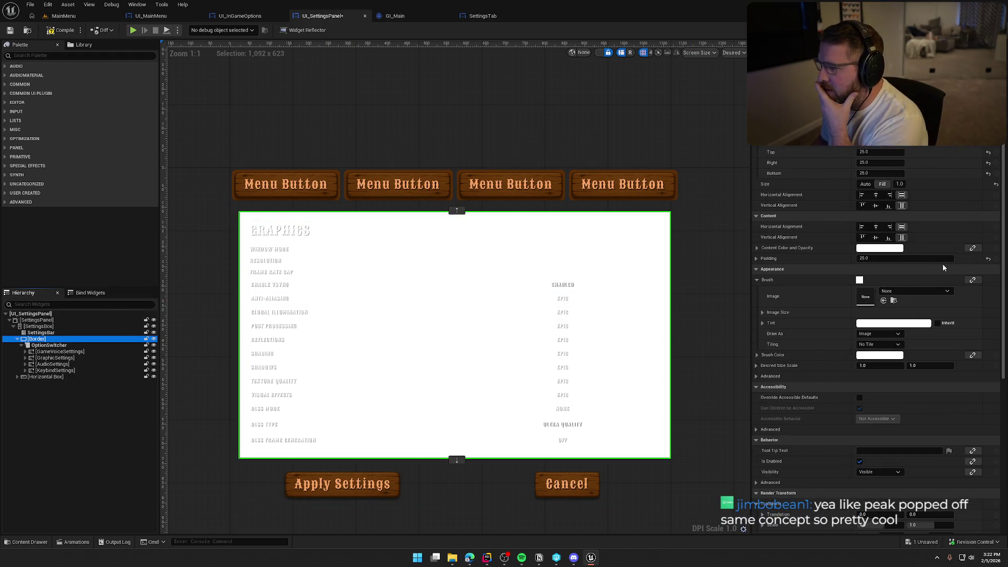
- Sample the tab buttons' brown as the Border's brush colour
{"action": "left_click", "coordinate": [874, 357]}
{"action": "left_click", "coordinate": [858, 386]}
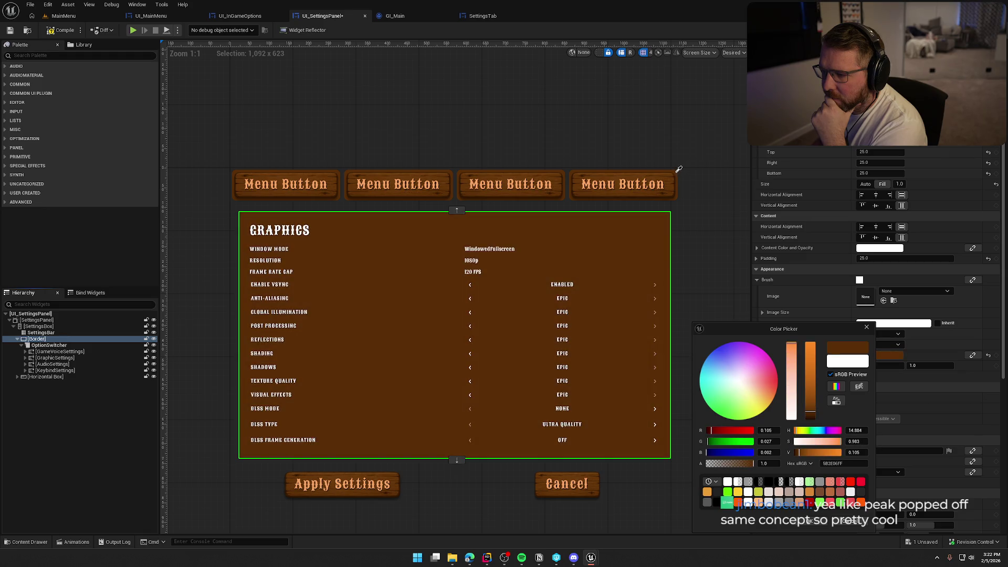
{"action": "left_click", "coordinate": [676, 175]}
{"action": "left_click", "coordinate": [42, 333]}
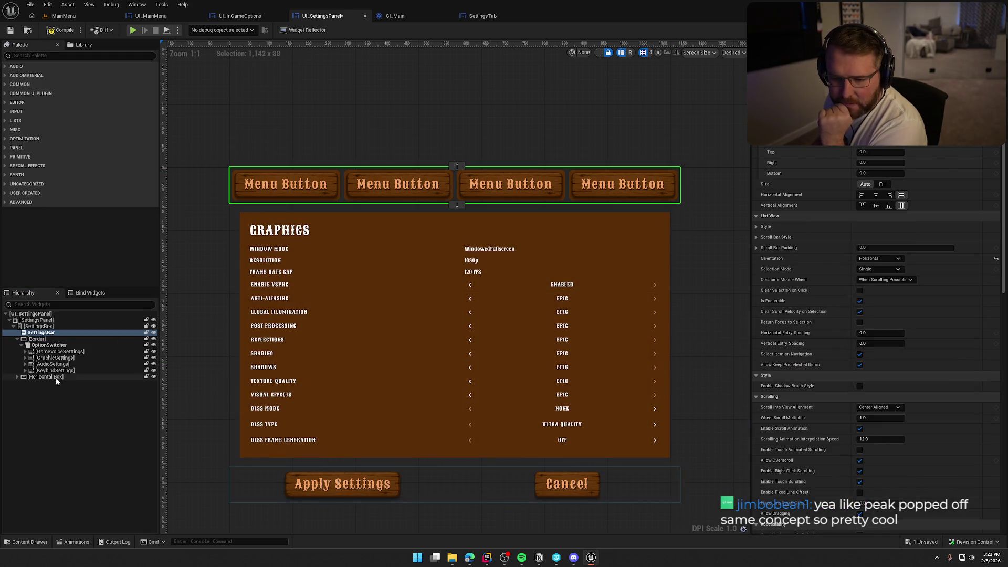
{"action": "left_click", "coordinate": [38, 338]}
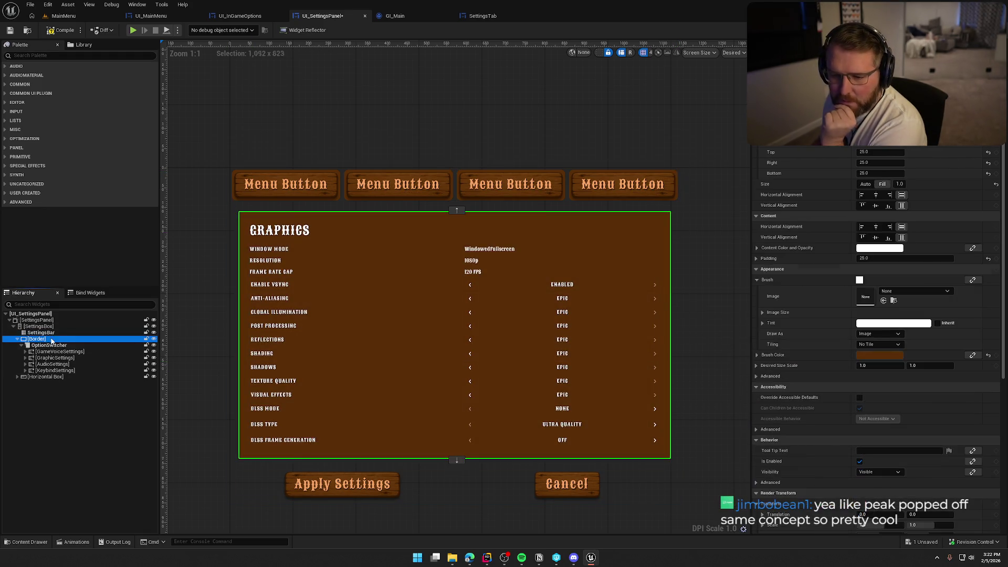
- Change the Border's brush colour to a translucent dark grey, hex 222222BF
{"action": "left_click", "coordinate": [879, 353]}
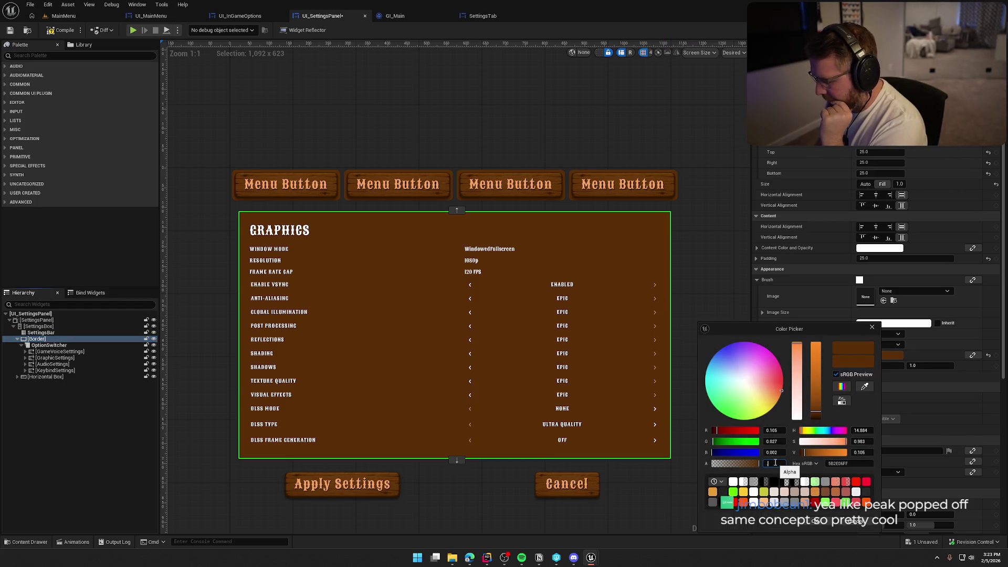
{"action": "type", "text": ".75"}
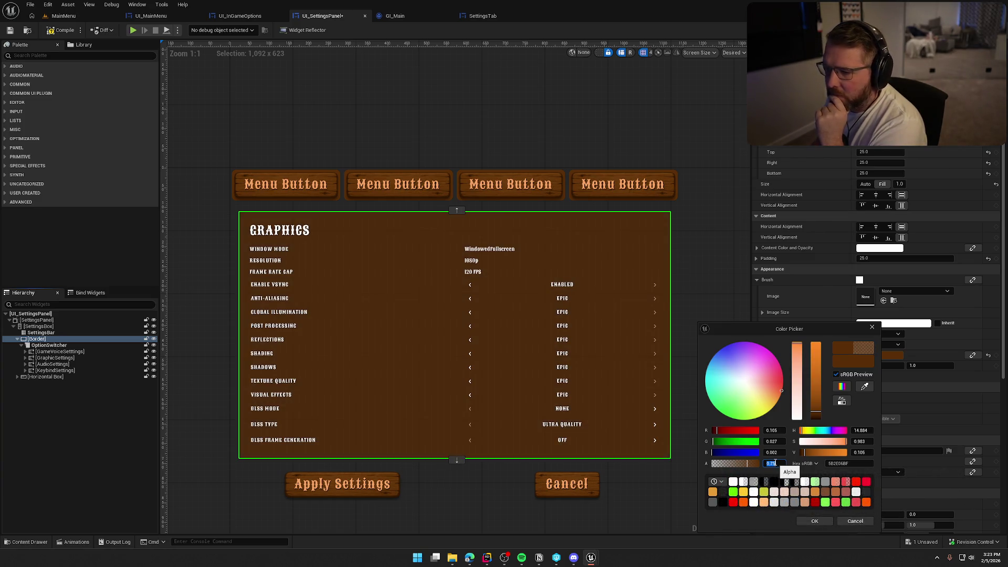
{"action": "left_click_drag", "start_coordinate": [816, 416], "coordinate": [823, 421]}
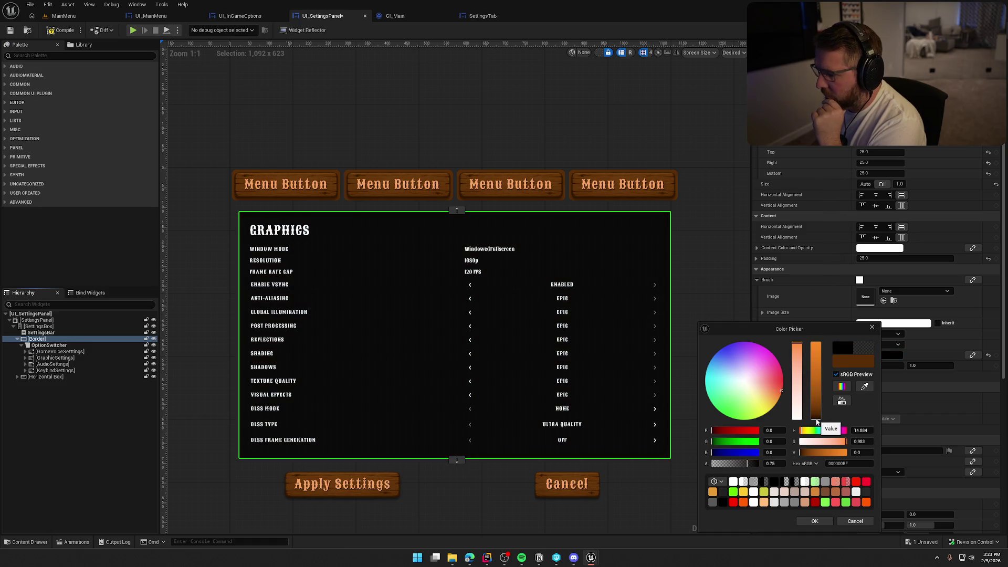
{"action": "mouse_move", "coordinate": [797, 366]}
{"action": "left_mouse_down"}
{"action": "mouse_move", "coordinate": [796, 418]}
{"action": "mouse_move", "coordinate": [817, 421]}
{"action": "left_mouse_up"}
{"action": "left_click", "coordinate": [817, 420]}
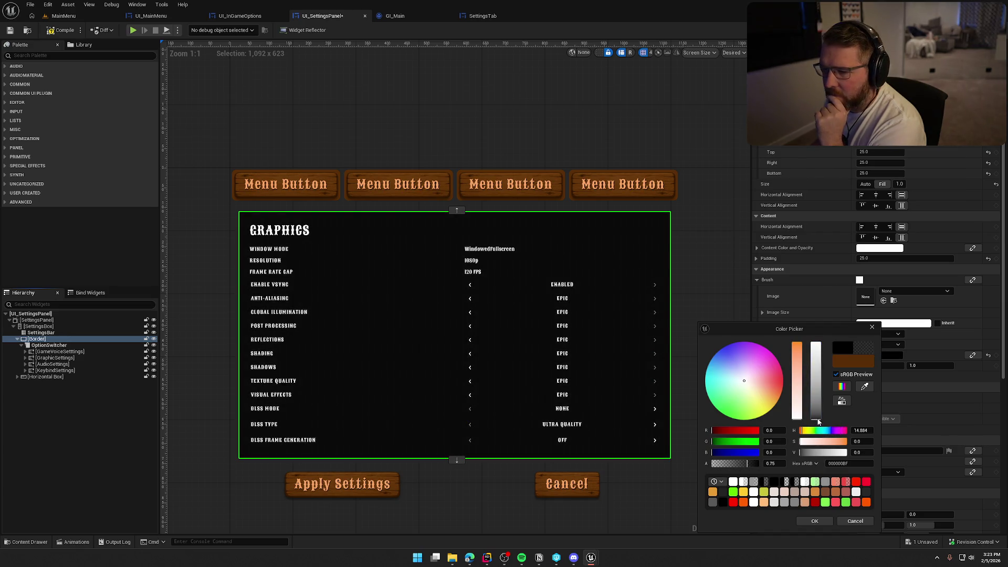
{"action": "left_click", "coordinate": [816, 420]}
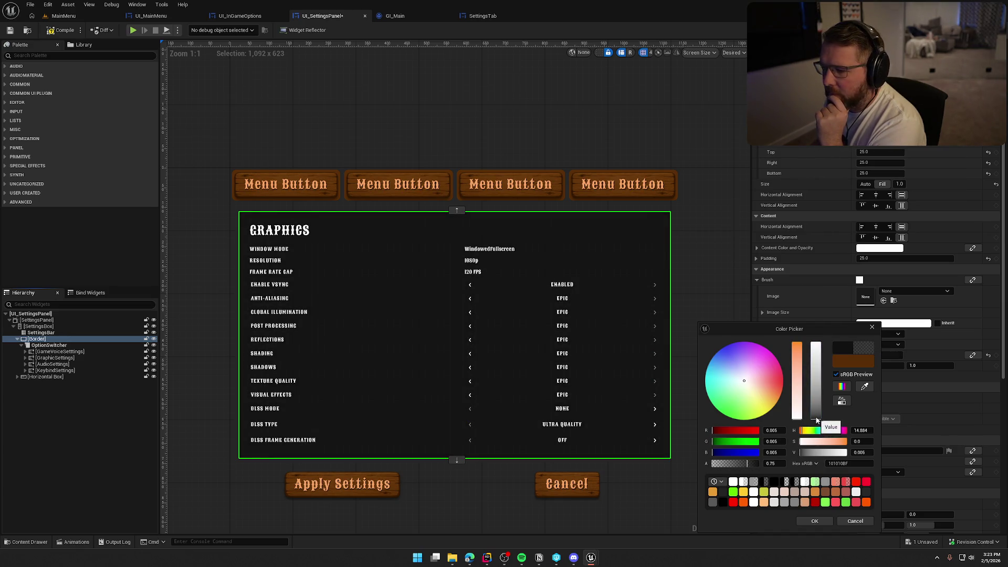
{"action": "left_click", "coordinate": [816, 420]}
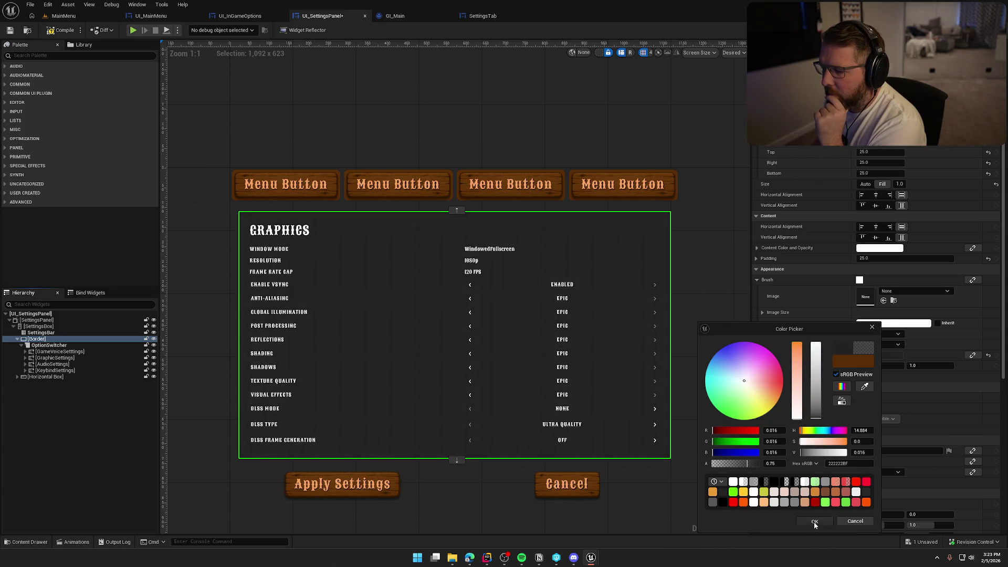
{"action": "left_click", "coordinate": [814, 522]}
{"action": "left_click", "coordinate": [719, 357]}
{"action": "scroll", "coordinate": [643, 250], "scroll_direction": "down", "scroll_amount": 2}
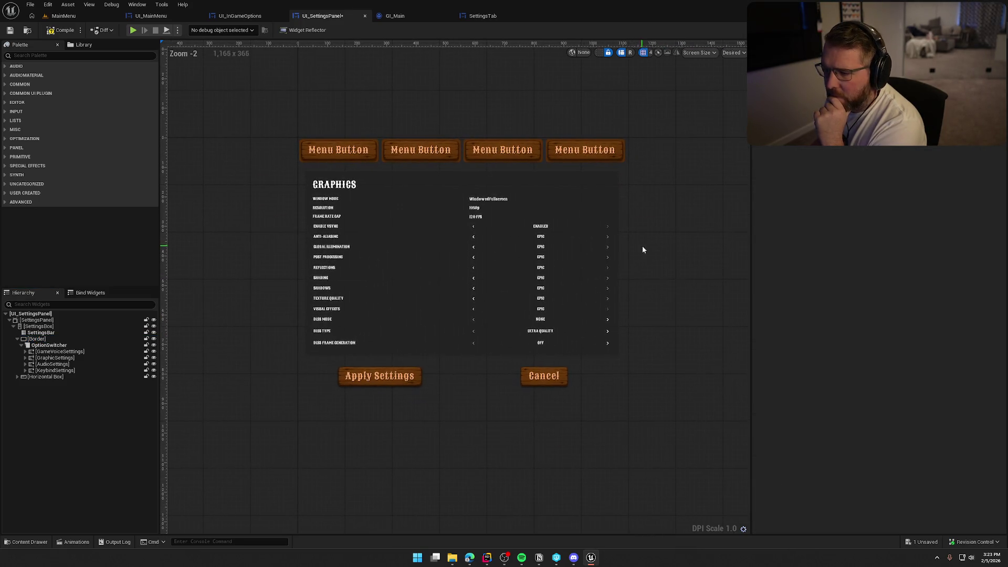
- Make the Border brush draw as a Rounded Box with Fixed Radius rounding
{"action": "left_click", "coordinate": [38, 338]}
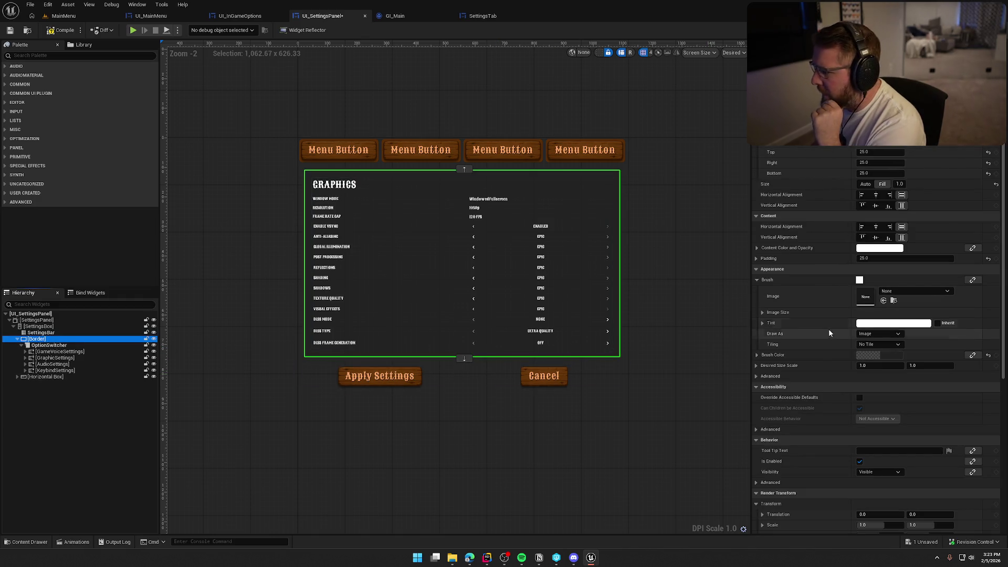
{"action": "left_click", "coordinate": [880, 333]}
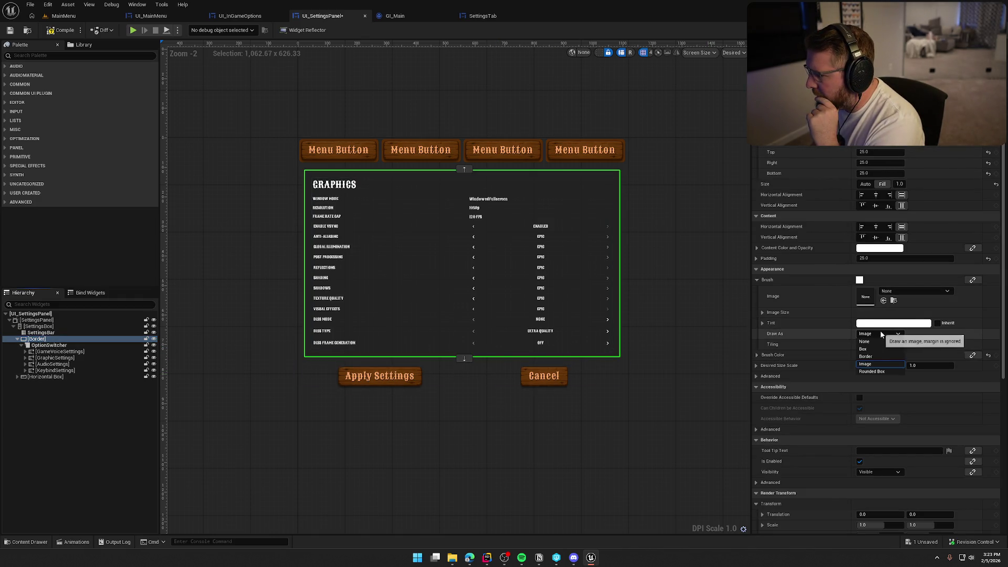
{"action": "left_click", "coordinate": [871, 371]}
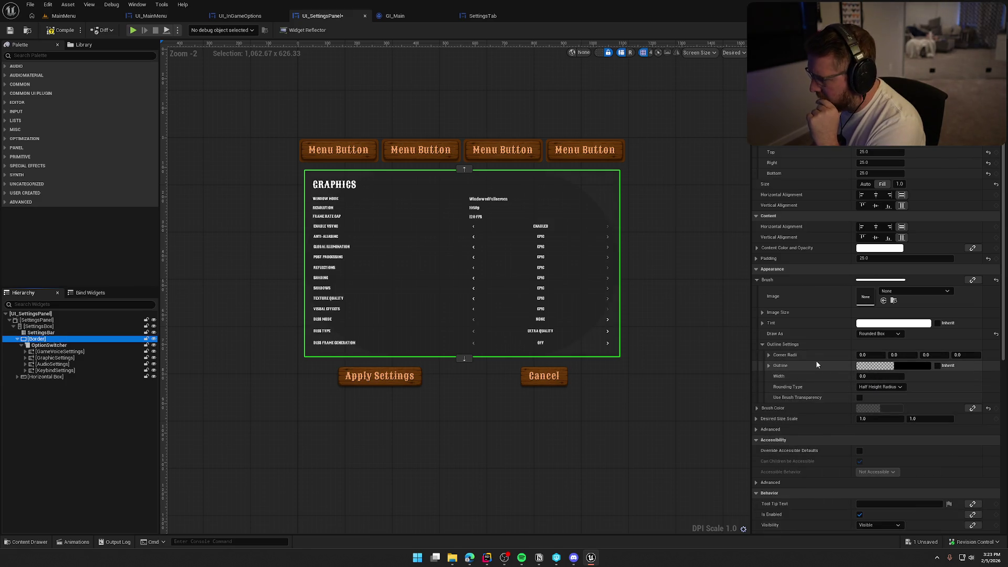
{"action": "left_click", "coordinate": [879, 386]}
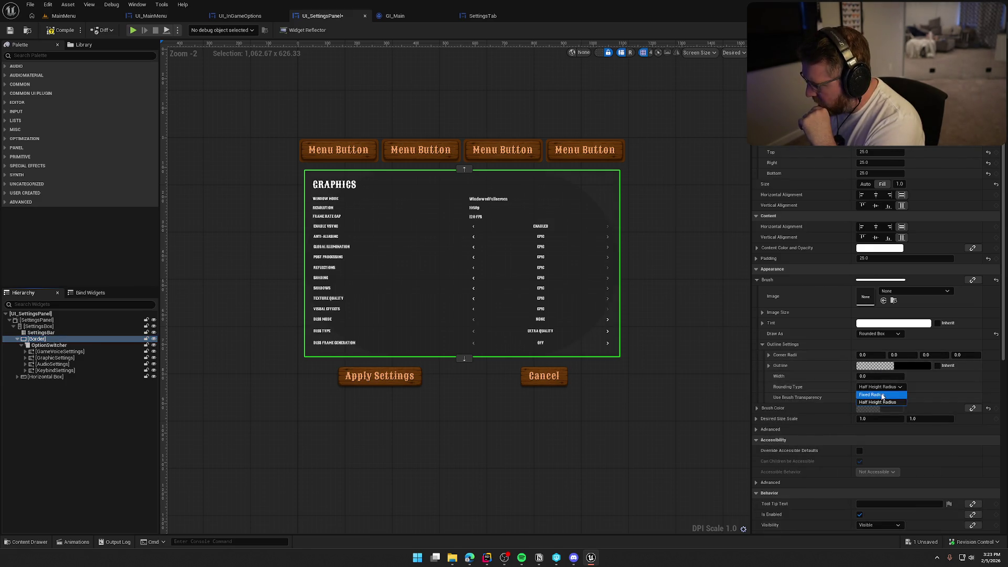
{"action": "left_click", "coordinate": [882, 395]}
- Set all four corner radii of the Border to 10
{"action": "left_click", "coordinate": [868, 355]}
{"action": "type", "text": "10"}
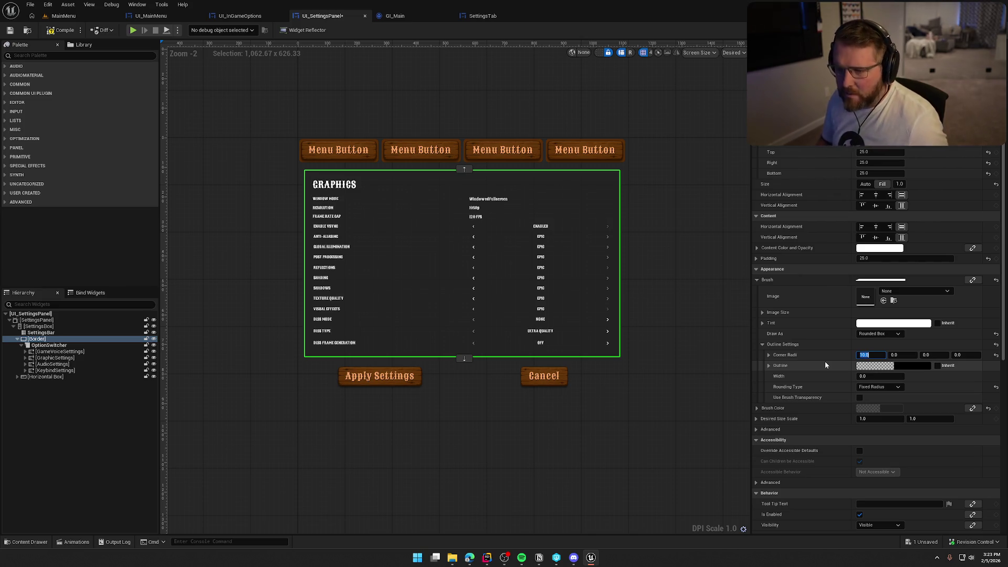
{"action": "key", "text": "Tab"}
{"action": "type", "text": "10"}
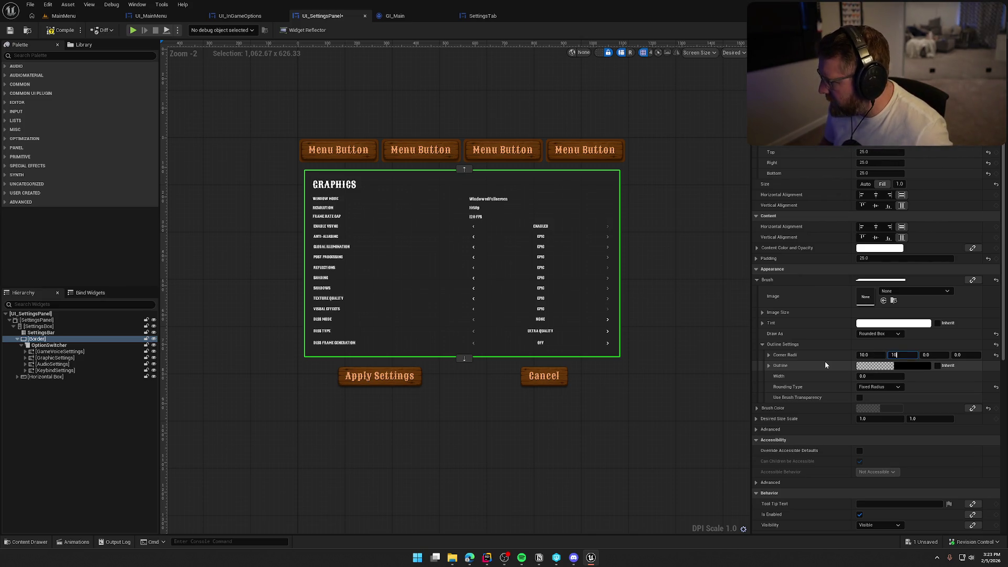
{"action": "key", "text": "Tab"}
{"action": "type", "text": "10"}
{"action": "key", "text": "Tab"}
{"action": "type", "text": "10"}
{"action": "left_click", "coordinate": [664, 234]}
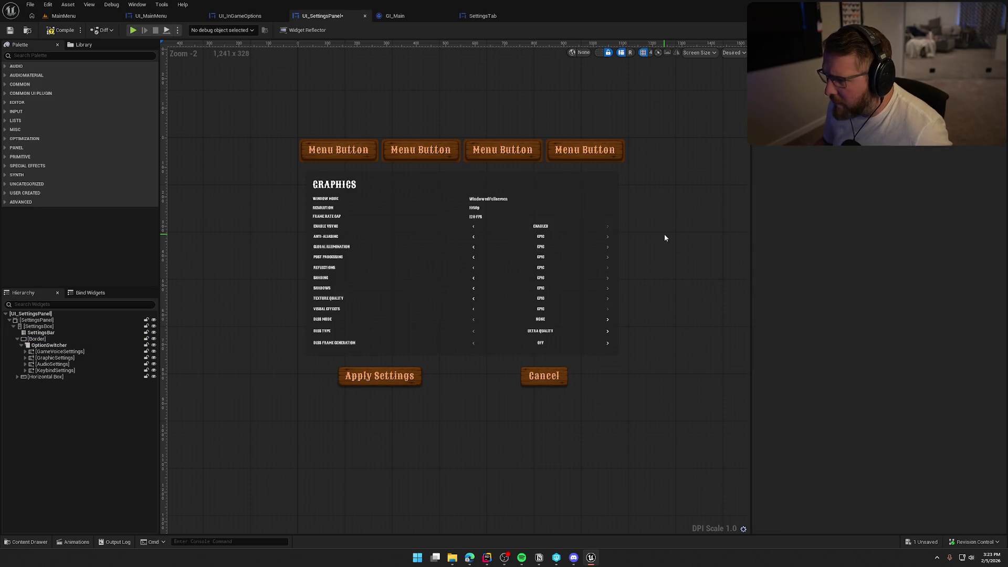
{"action": "scroll", "coordinate": [663, 234], "scroll_direction": "up", "scroll_amount": 3}
{"action": "scroll", "coordinate": [626, 259], "scroll_direction": "down", "scroll_amount": 3}
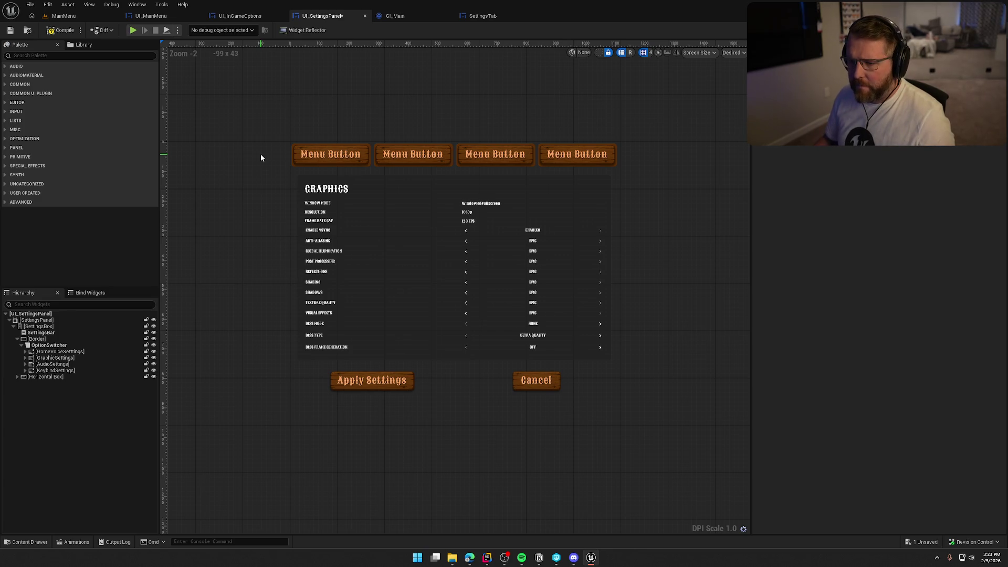
- Play the MainMenu level and open the in-game Settings menu
{"action": "left_click", "coordinate": [64, 16]}
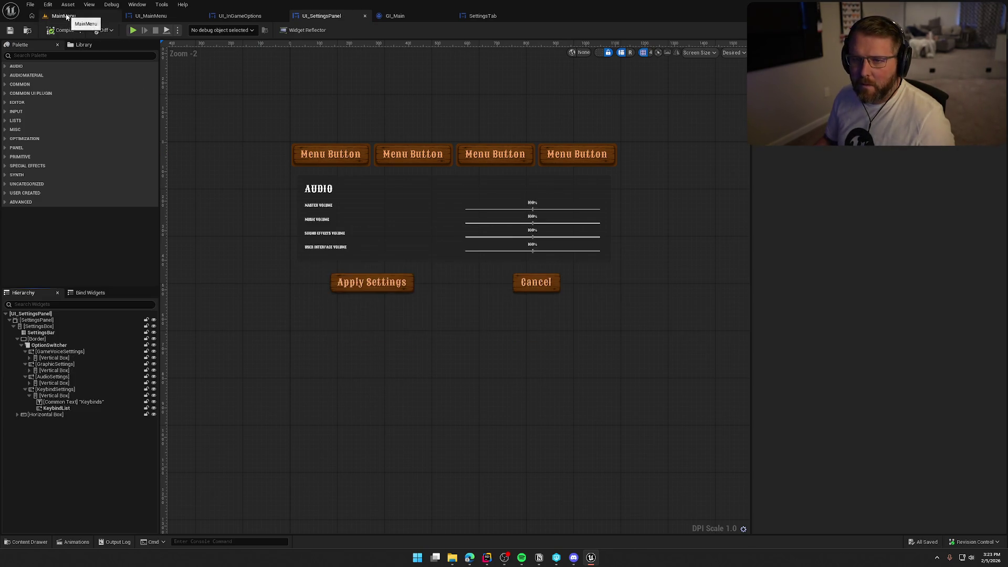
{"action": "left_click", "coordinate": [216, 30]}
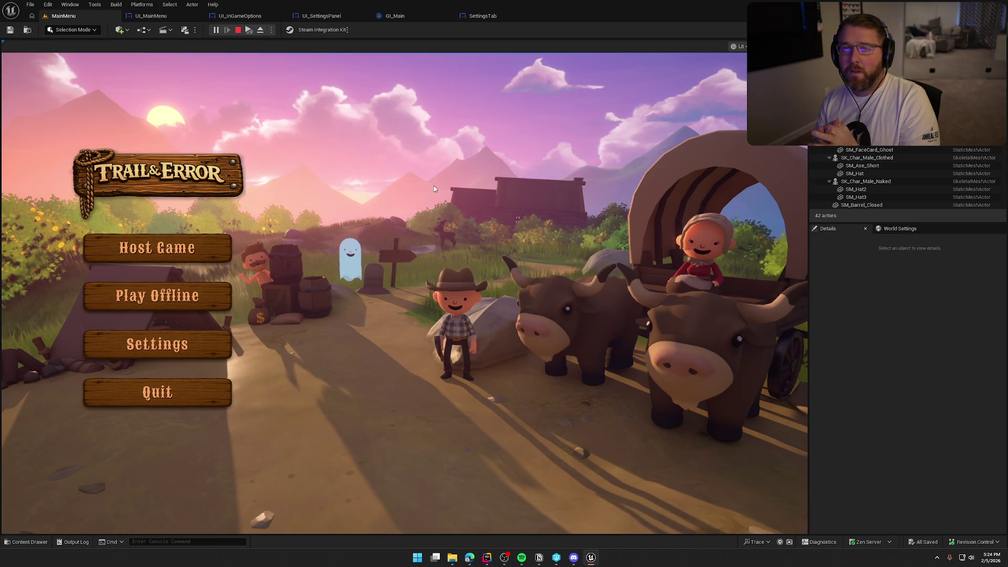
{"action": "left_click", "coordinate": [157, 344]}
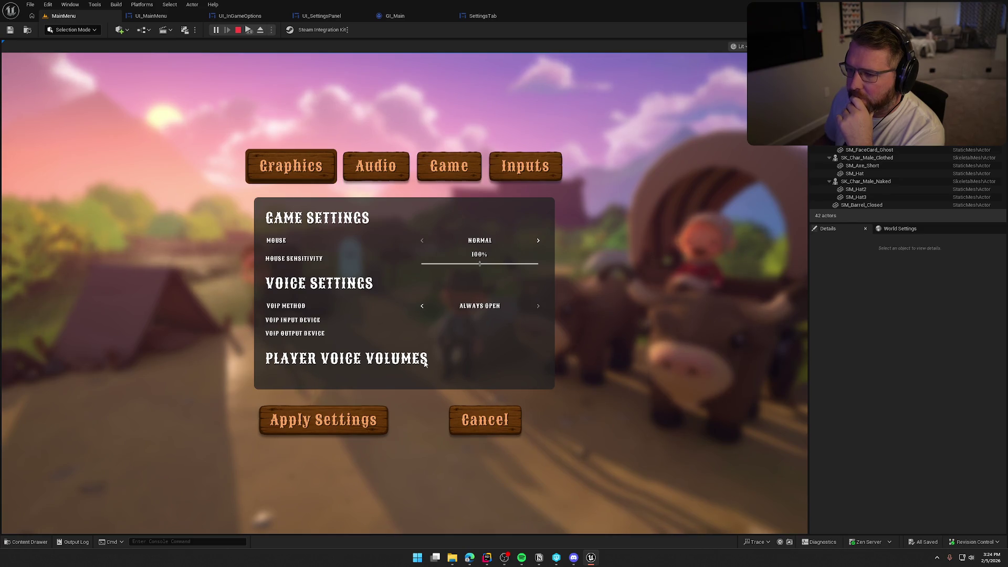
- Check the Graphics, Audio, Inputs and Game tabs, then cancel and quit the game
{"action": "left_click", "coordinate": [361, 176]}
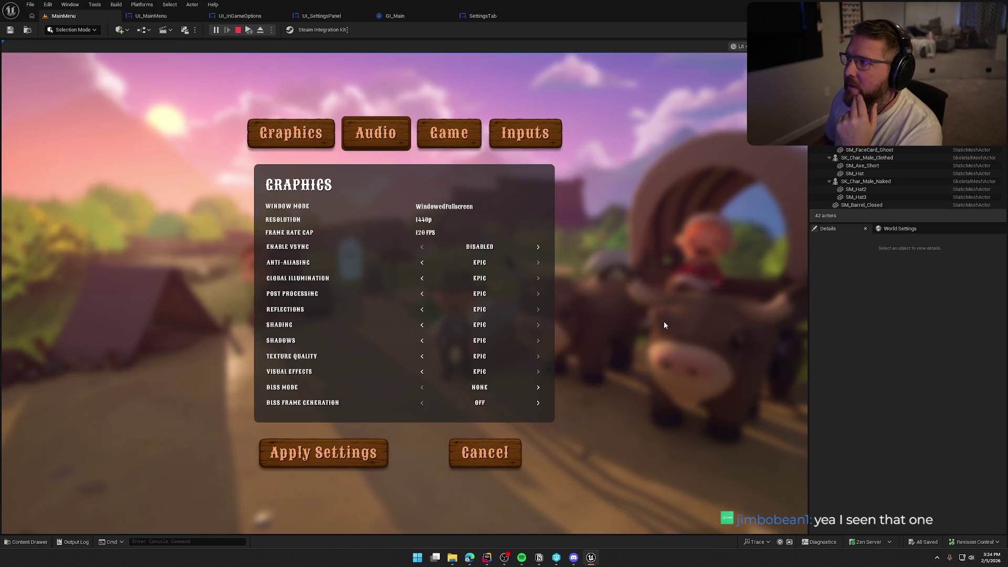
{"action": "left_click", "coordinate": [454, 134]}
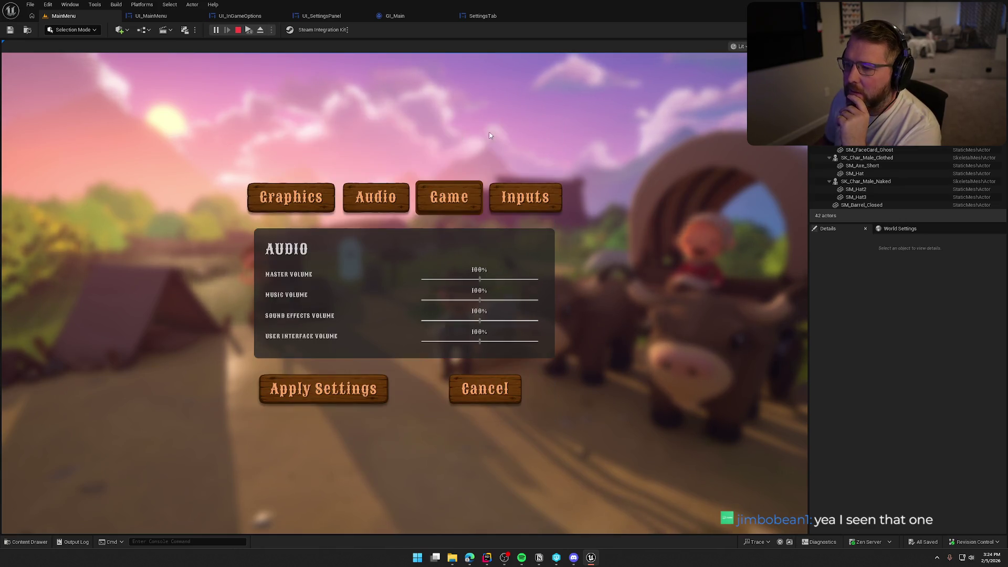
{"action": "left_click", "coordinate": [533, 208]}
{"action": "left_click", "coordinate": [448, 200]}
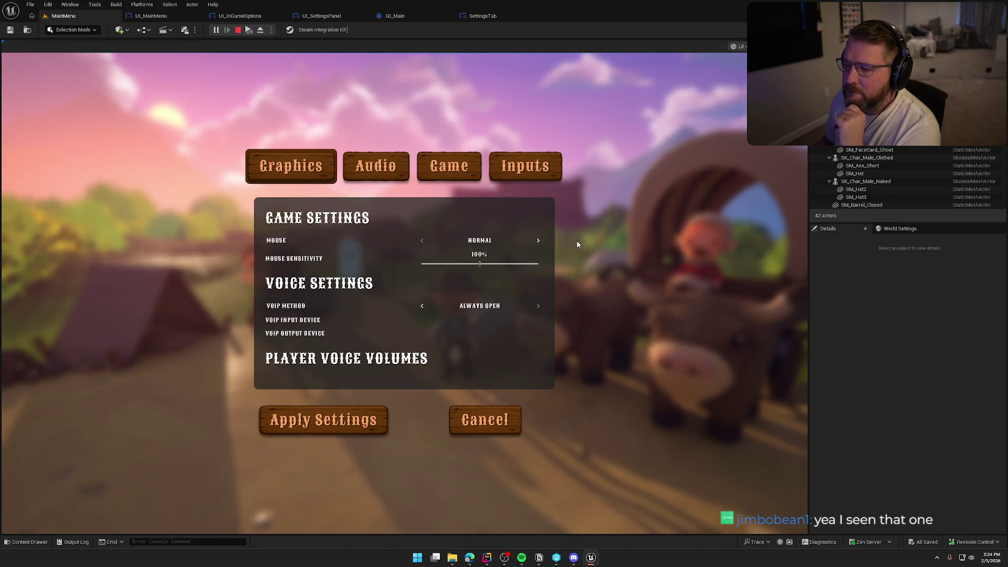
{"action": "left_click", "coordinate": [359, 162]}
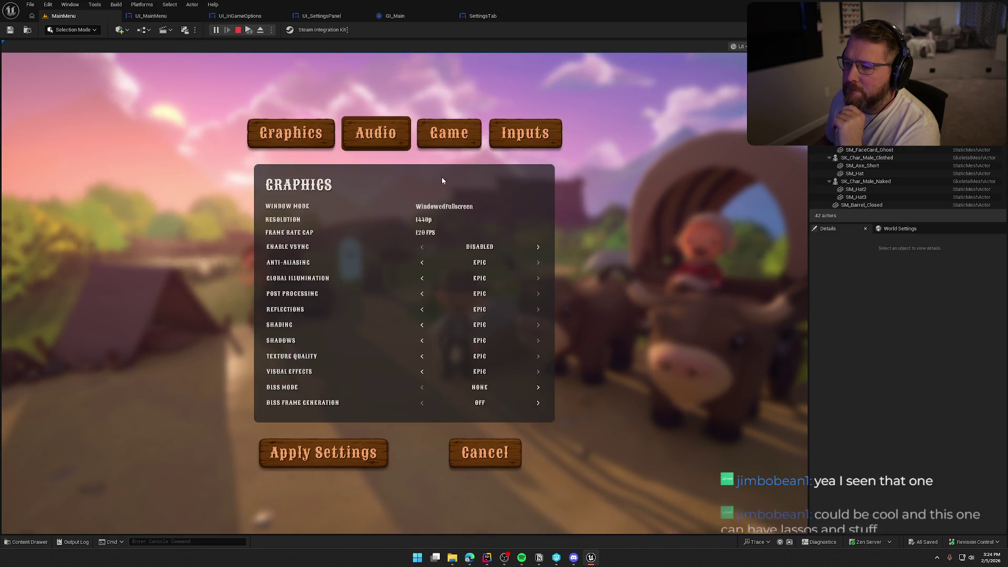
{"action": "left_click", "coordinate": [449, 135]}
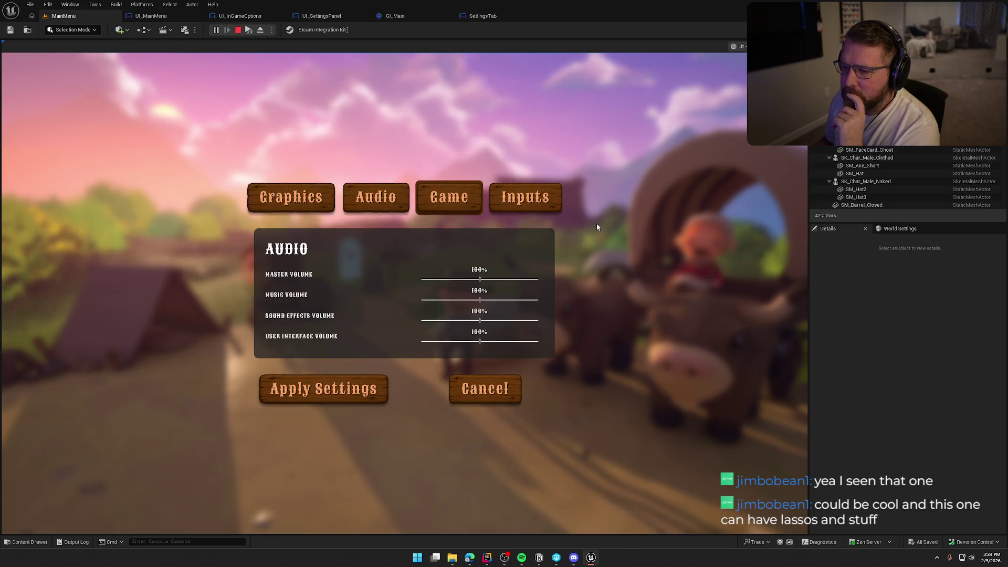
{"action": "left_click", "coordinate": [513, 389]}
{"action": "left_click", "coordinate": [196, 407]}
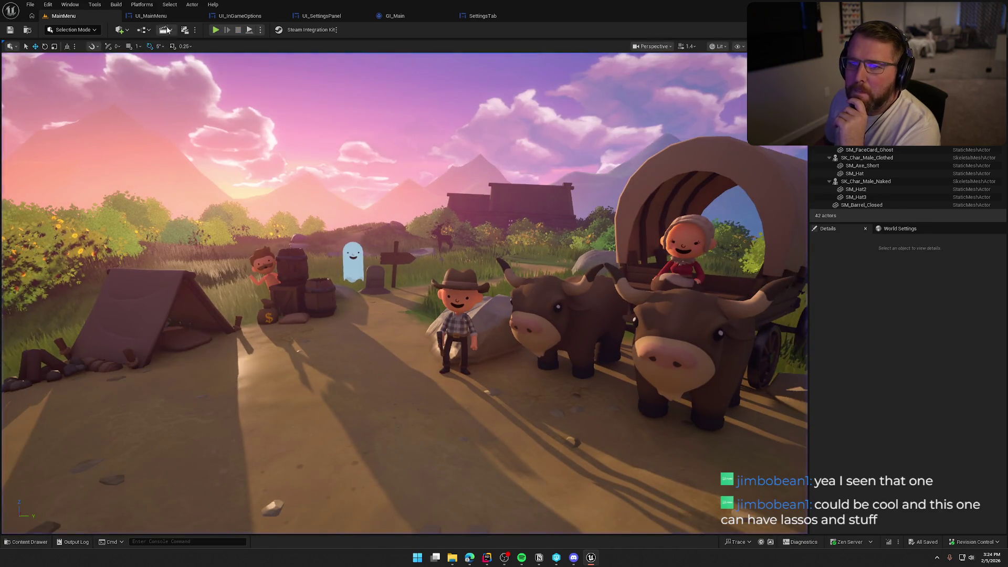
- Return to UI_SettingsPanel and select the Border behind the settings lists
{"action": "left_click", "coordinate": [470, 19]}
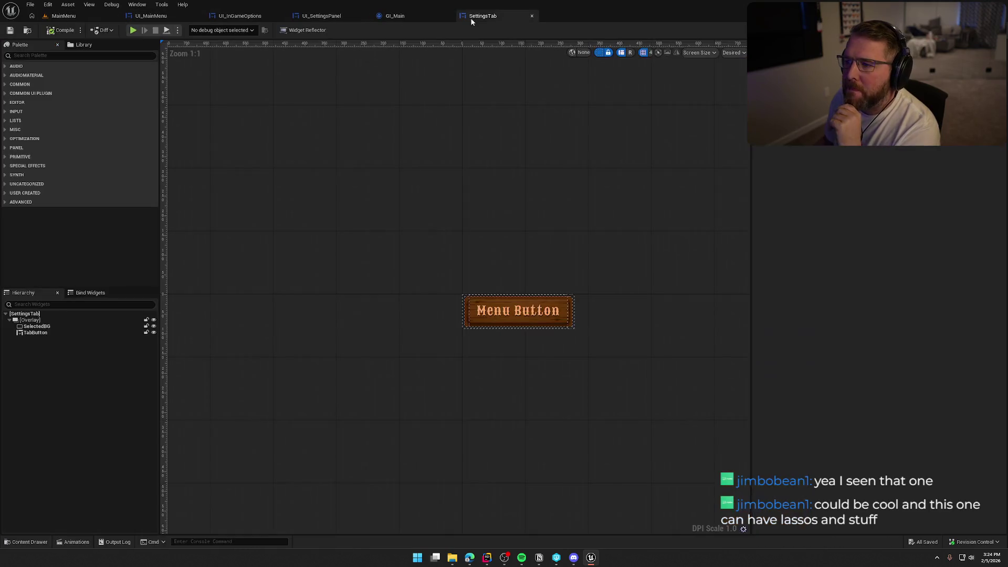
{"action": "left_click", "coordinate": [305, 16]}
{"action": "scroll", "coordinate": [414, 288], "scroll_direction": "down", "scroll_amount": 1}
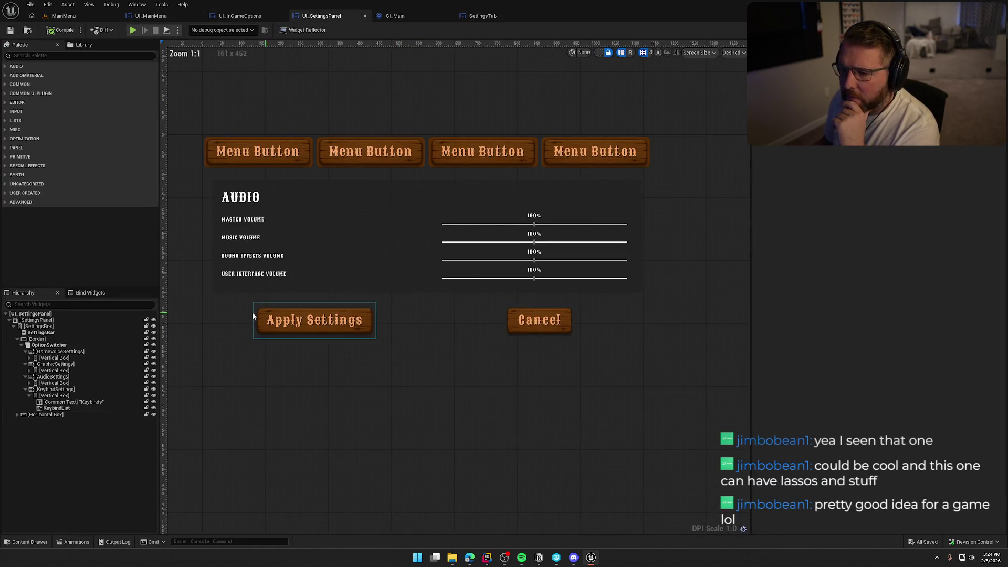
{"action": "left_click", "coordinate": [37, 339]}
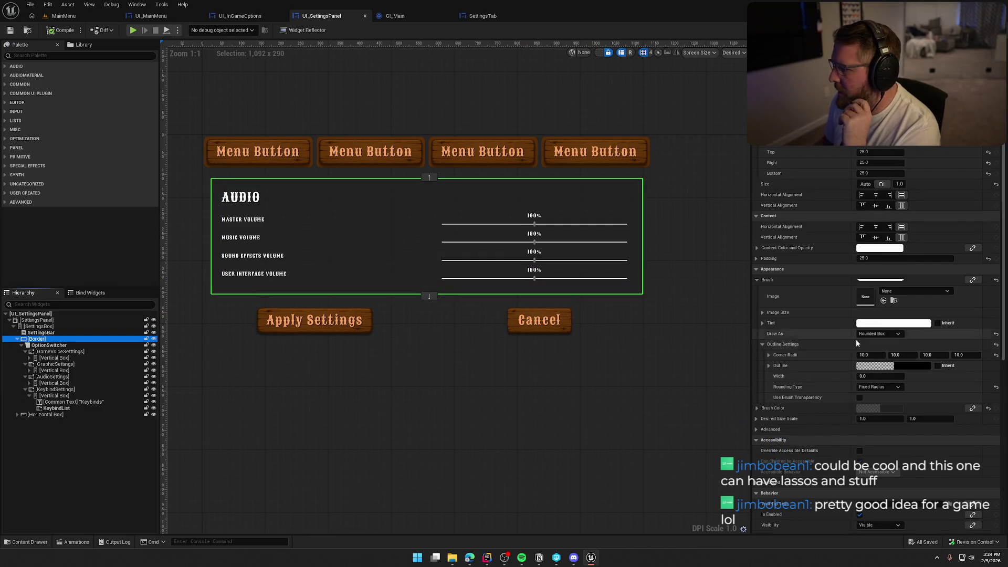
- Set the Border colour to the tab buttons' brown at 0.75 opacity, then compile and save
{"action": "left_click", "coordinate": [896, 408]}
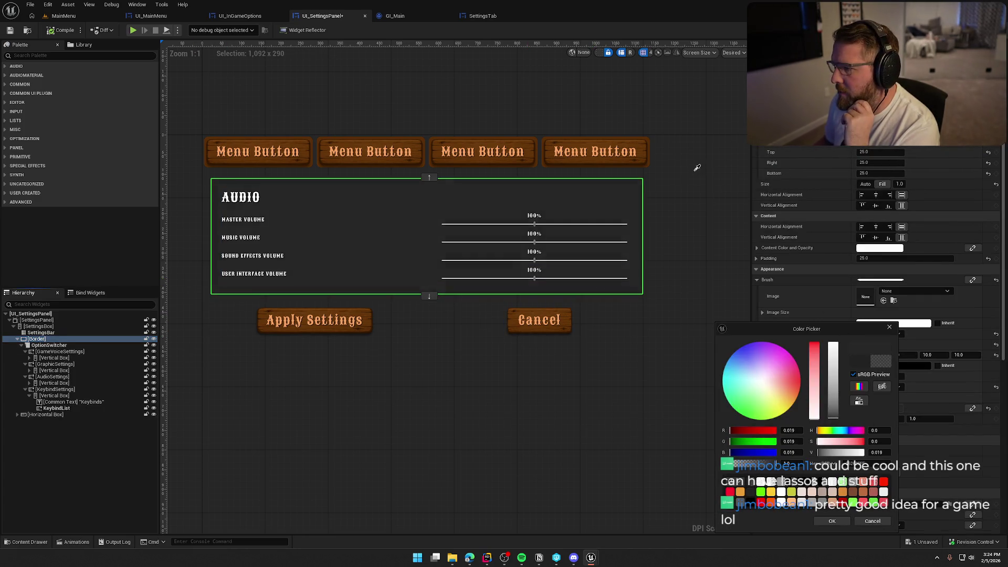
{"action": "left_click", "coordinate": [651, 137]}
{"action": "left_click", "coordinate": [649, 140]}
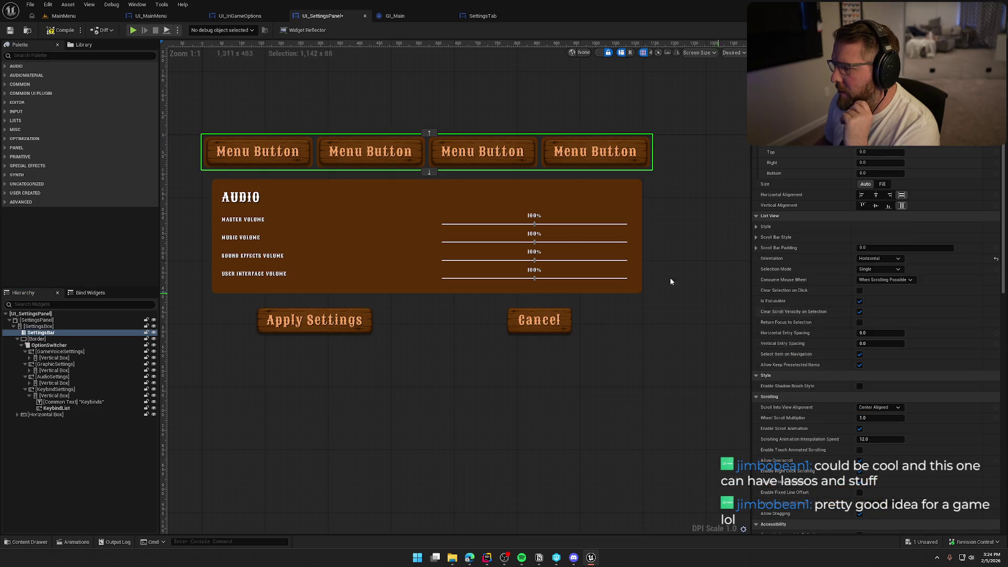
{"action": "left_click", "coordinate": [636, 247]}
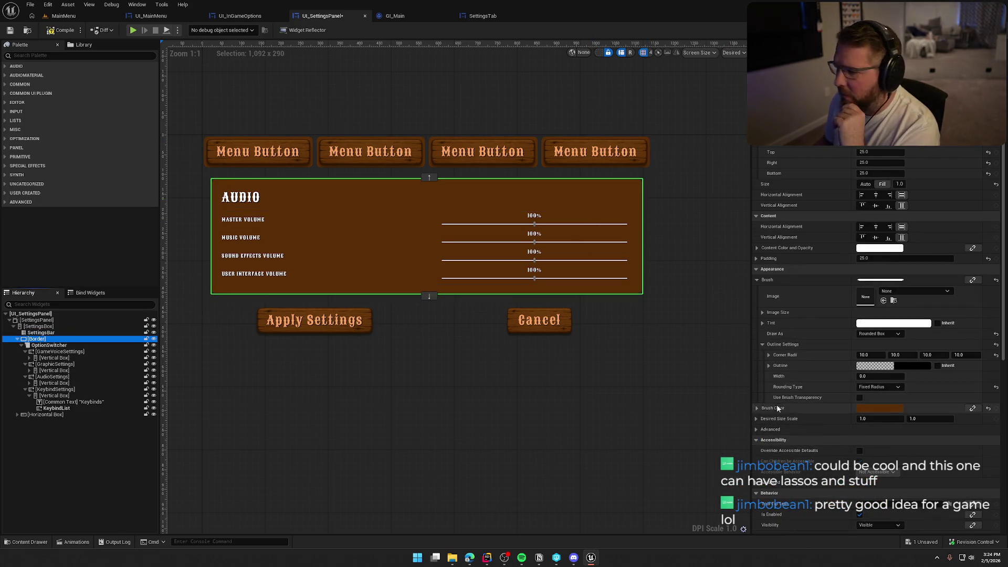
{"action": "left_click", "coordinate": [898, 408]}
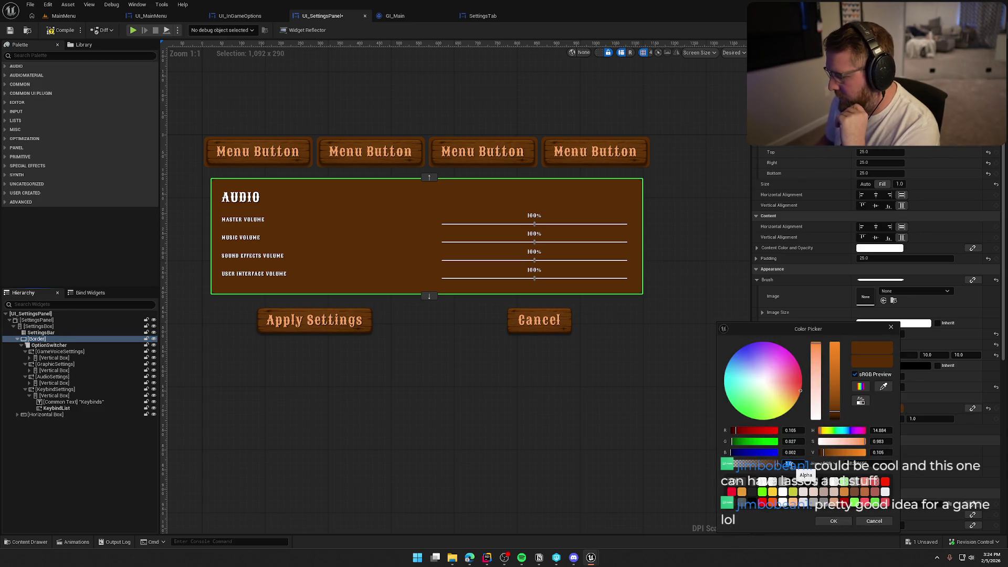
{"action": "left_click", "coordinate": [790, 463]}
{"action": "type", "text": "0.75"}
{"action": "key", "text": "Return"}
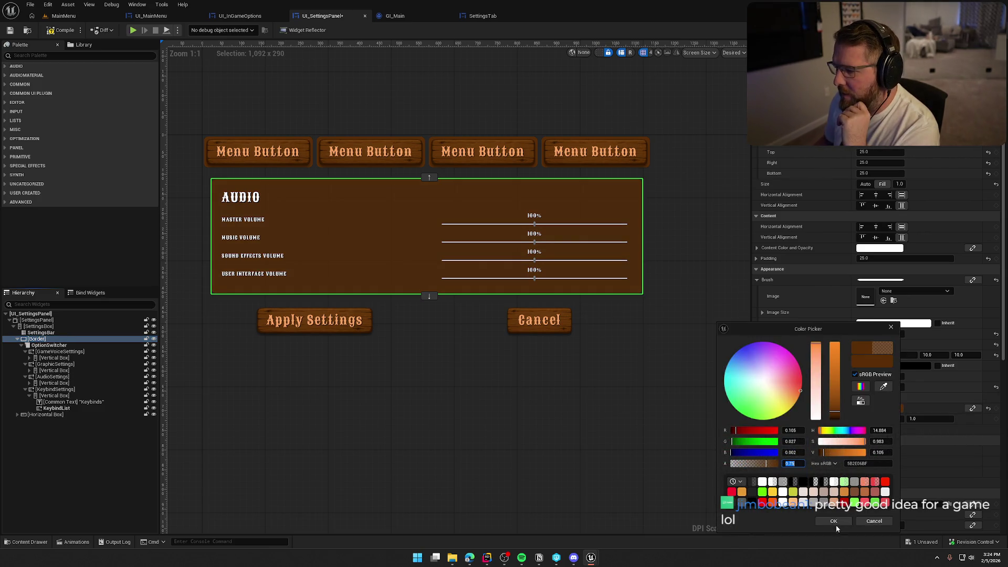
{"action": "left_click", "coordinate": [834, 521]}
{"action": "left_click", "coordinate": [660, 424]}
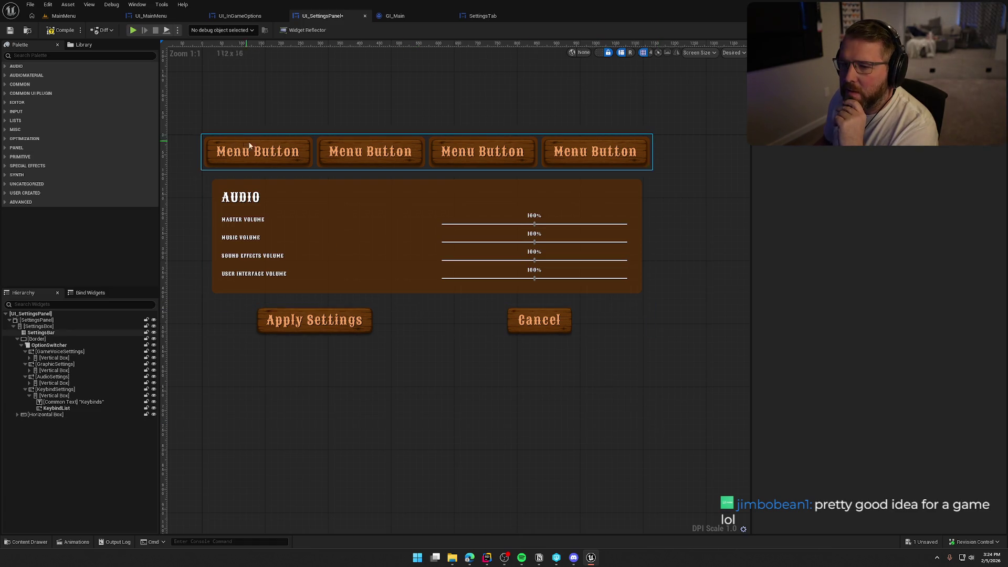
{"action": "left_click", "coordinate": [62, 30]}
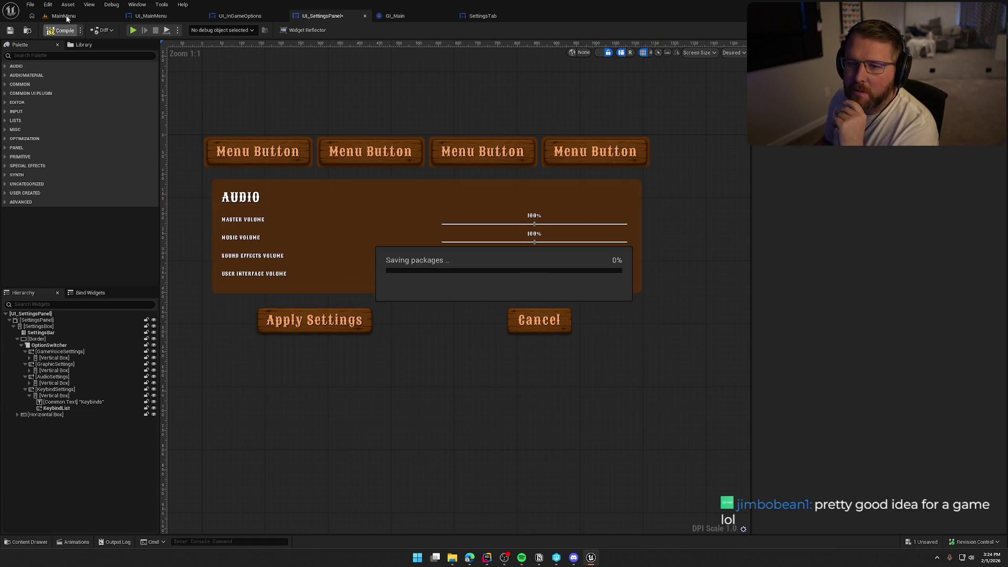
- Play the main menu, open Settings, cycle from Graphics to Keybinds with E, then stop
{"action": "left_click", "coordinate": [63, 16]}
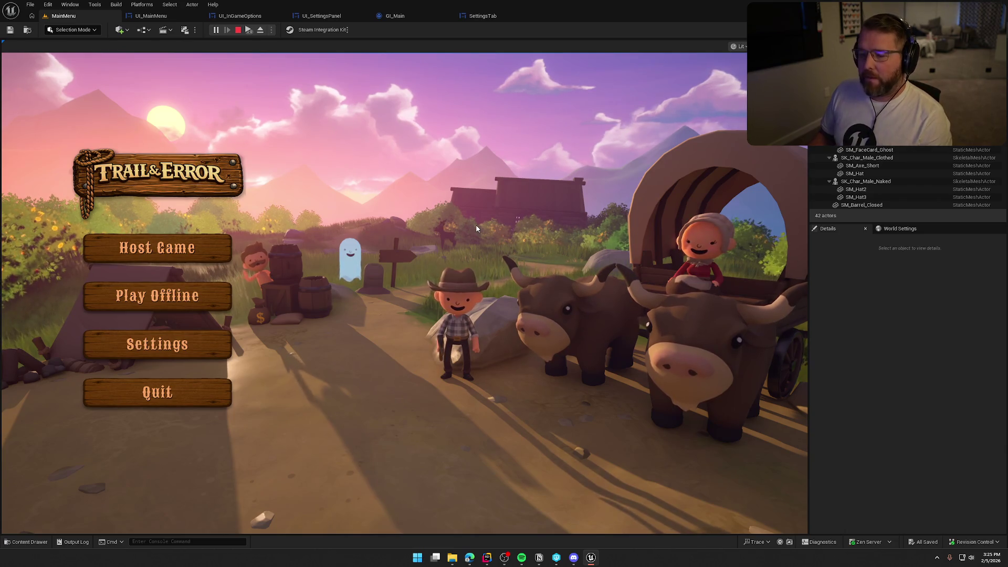
{"action": "left_click", "coordinate": [157, 344]}
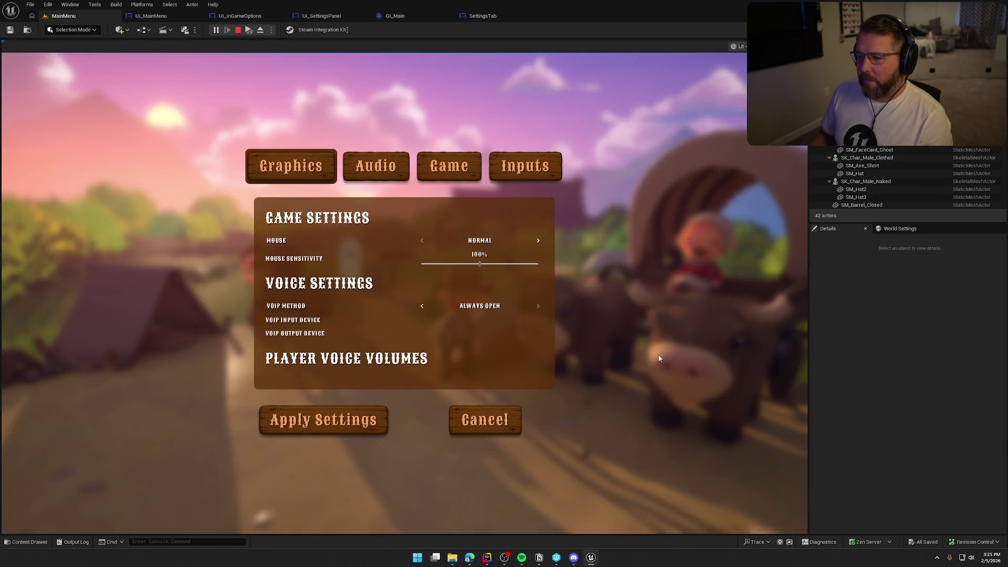
{"action": "left_click", "coordinate": [369, 165]}
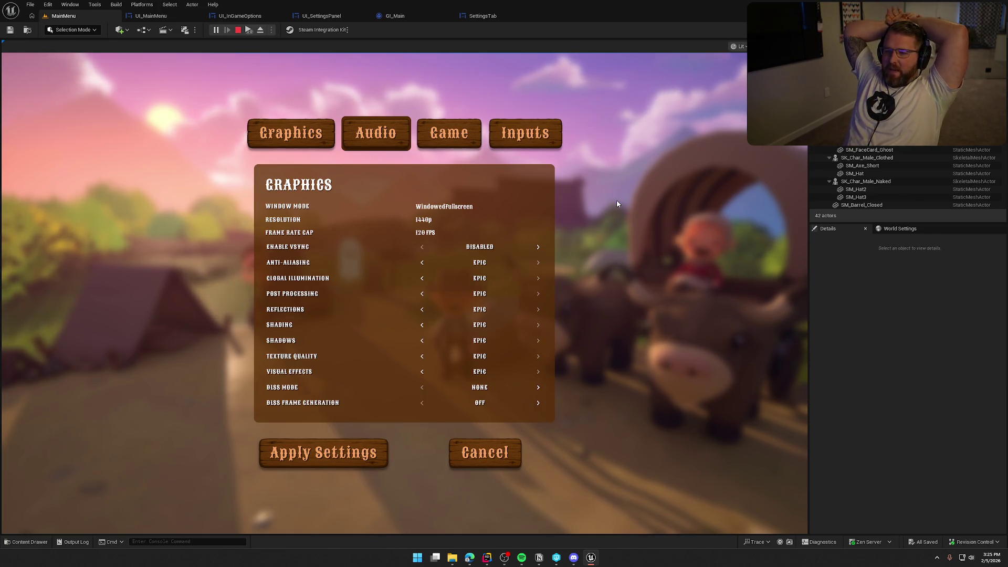
{"action": "key", "text": "e"}
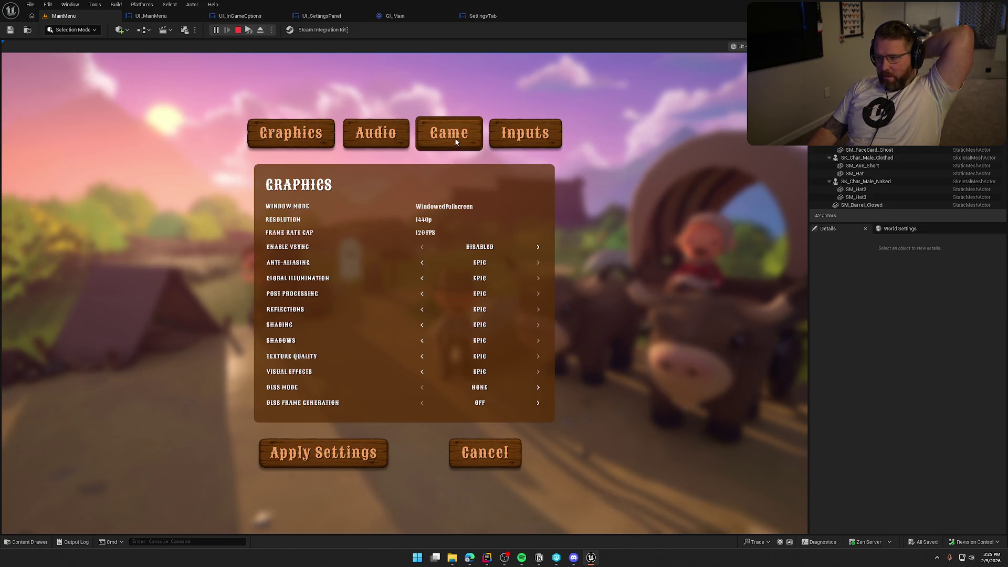
{"action": "key", "text": "e"}
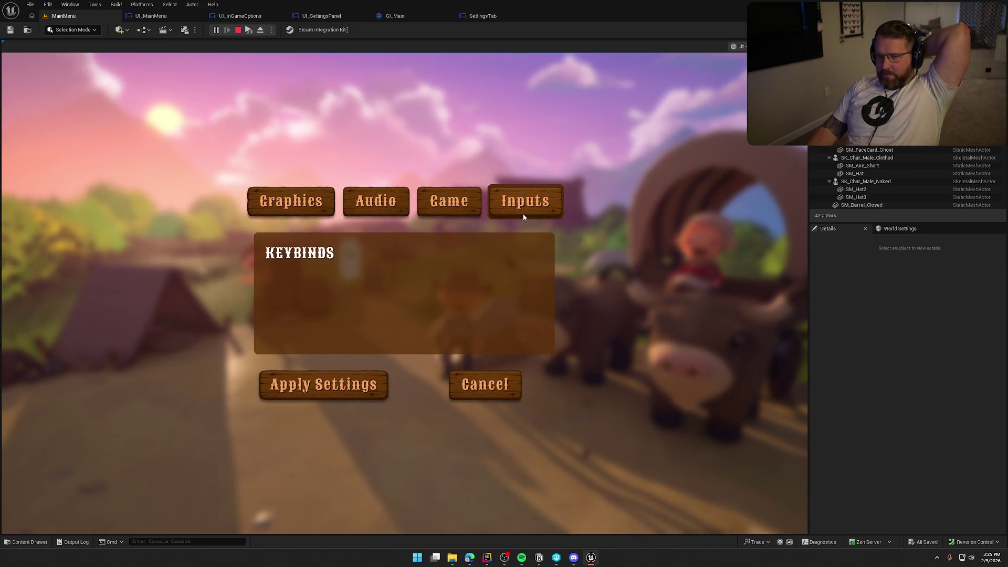
{"action": "left_click", "coordinate": [237, 30]}
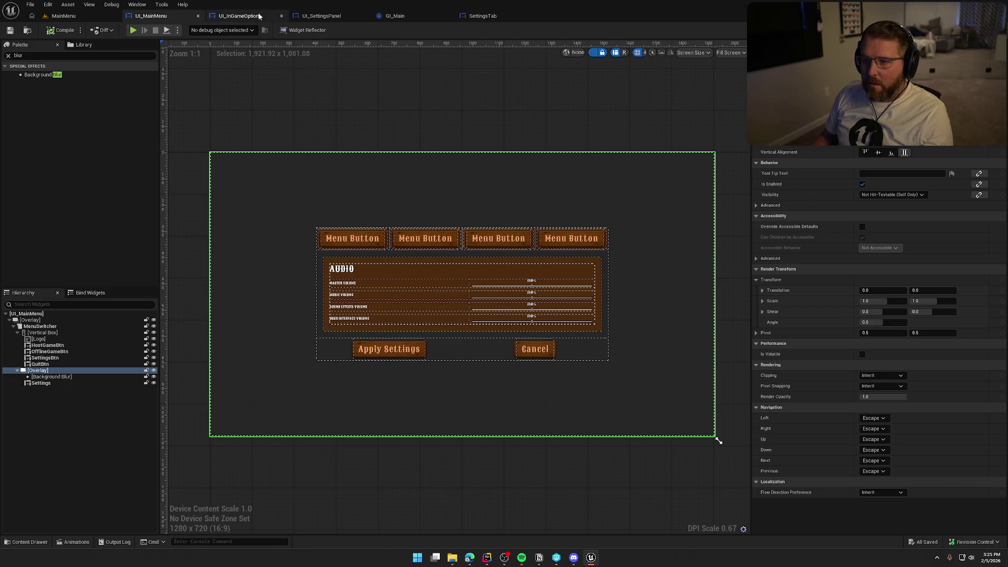
- Select the settings-list Border and change its brush colour to translucent white FFFFFFBF
{"action": "left_click", "coordinate": [294, 18]}
{"action": "scroll", "coordinate": [318, 234], "scroll_direction": "up", "scroll_amount": 2}
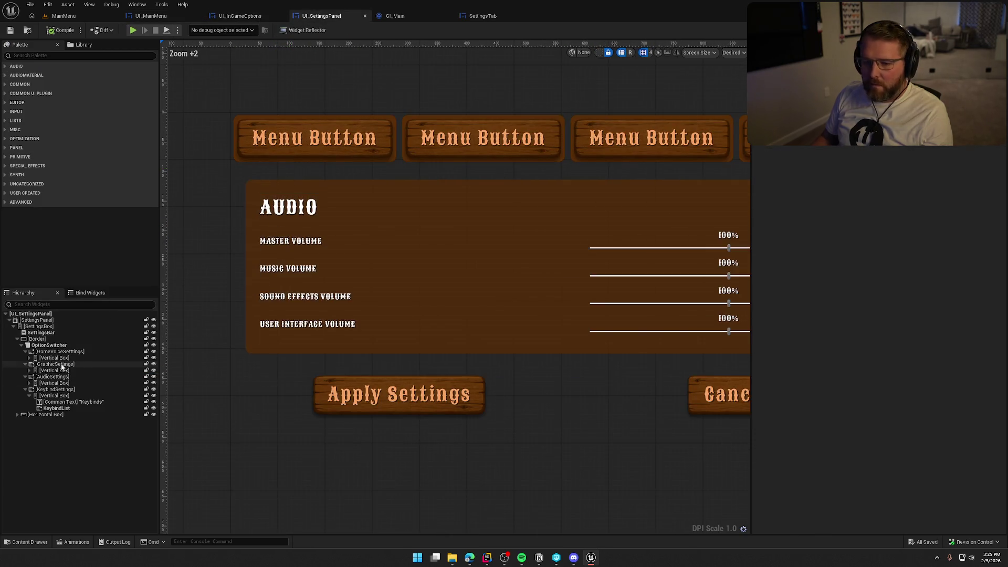
{"action": "left_click", "coordinate": [251, 347]}
{"action": "scroll", "coordinate": [347, 434], "scroll_direction": "down", "scroll_amount": 3}
{"action": "scroll", "coordinate": [383, 438], "scroll_direction": "up", "scroll_amount": 2}
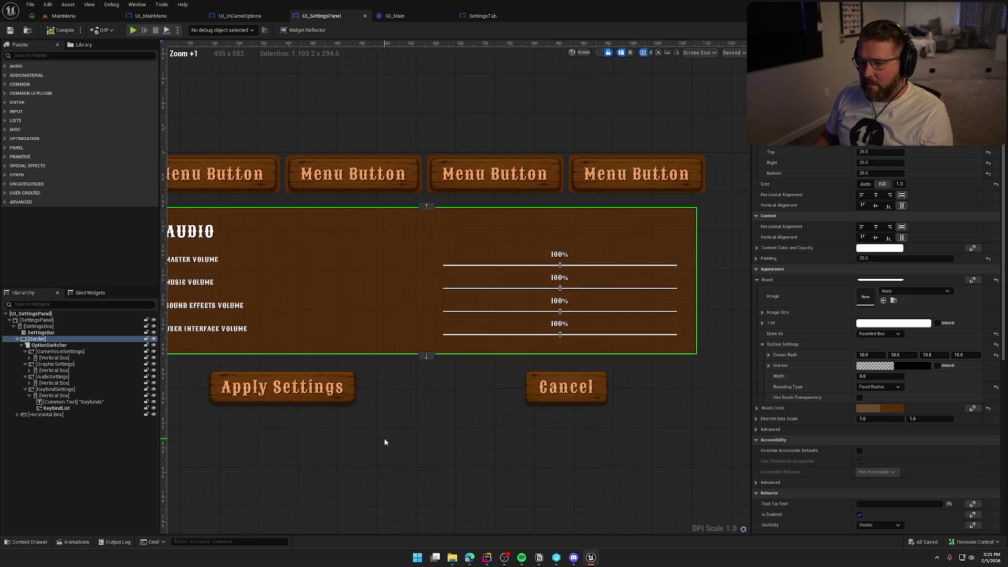
{"action": "scroll", "coordinate": [411, 437], "scroll_direction": "down", "scroll_amount": 1}
{"action": "scroll", "coordinate": [409, 433], "scroll_direction": "up", "scroll_amount": 1}
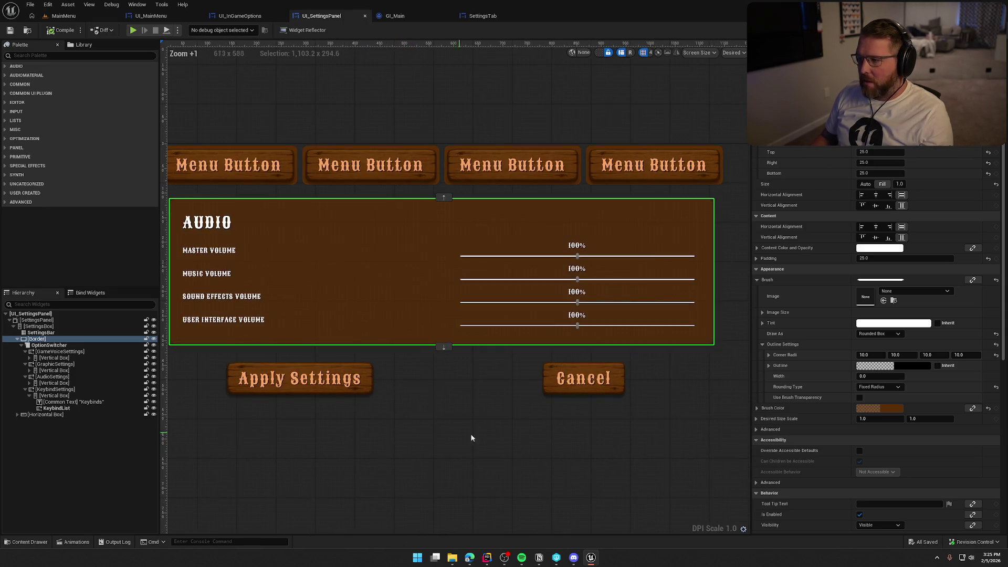
{"action": "left_click", "coordinate": [886, 407]}
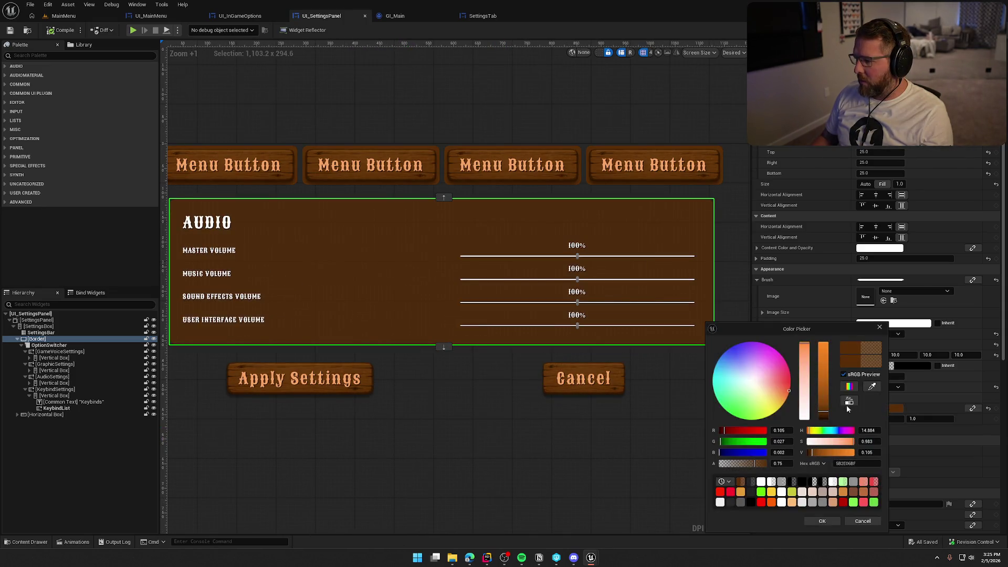
{"action": "left_click", "coordinate": [803, 414]}
{"action": "left_click_drag", "start_coordinate": [823, 415], "coordinate": [822, 351]}
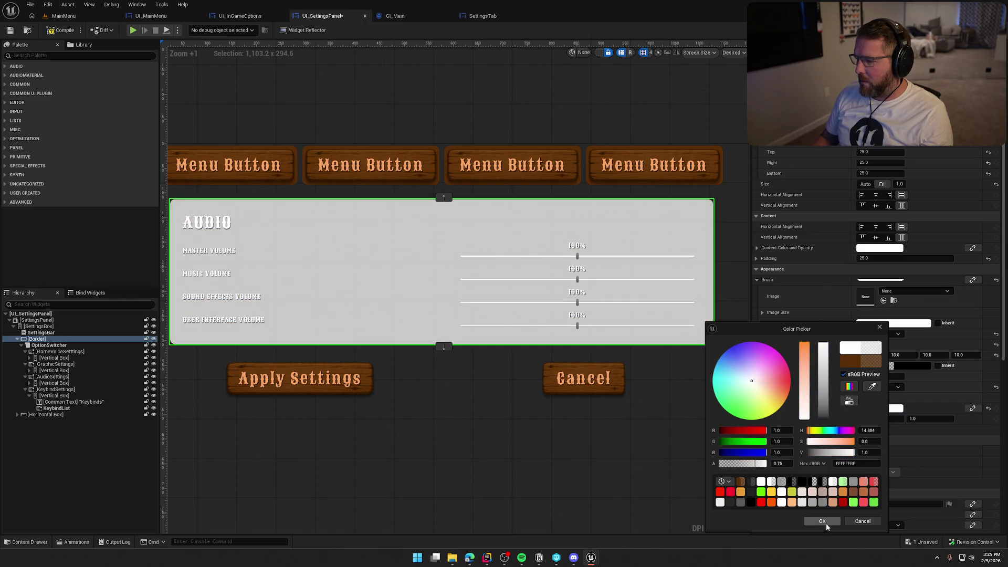
{"action": "left_click", "coordinate": [821, 520]}
- Switch the Border brush's Draw As setting to Image
{"action": "left_click_drag", "start_coordinate": [607, 430], "coordinate": [618, 421]}
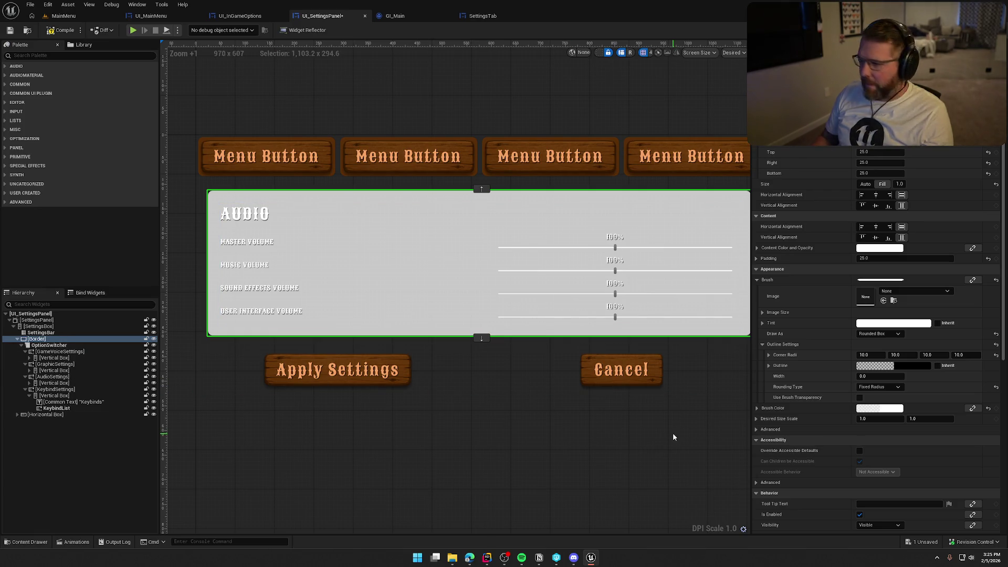
{"action": "left_click", "coordinate": [877, 334]}
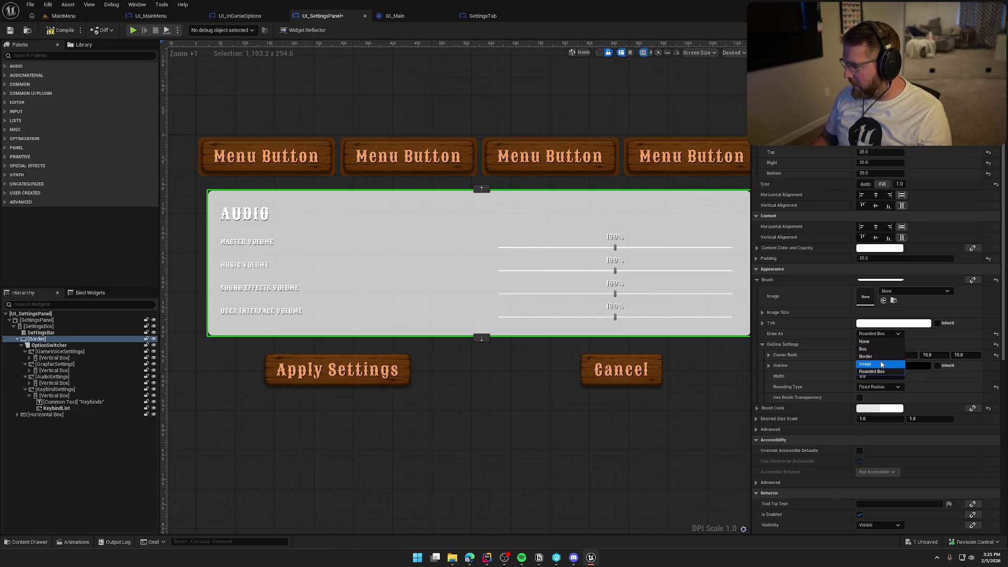
{"action": "left_click", "coordinate": [881, 365]}
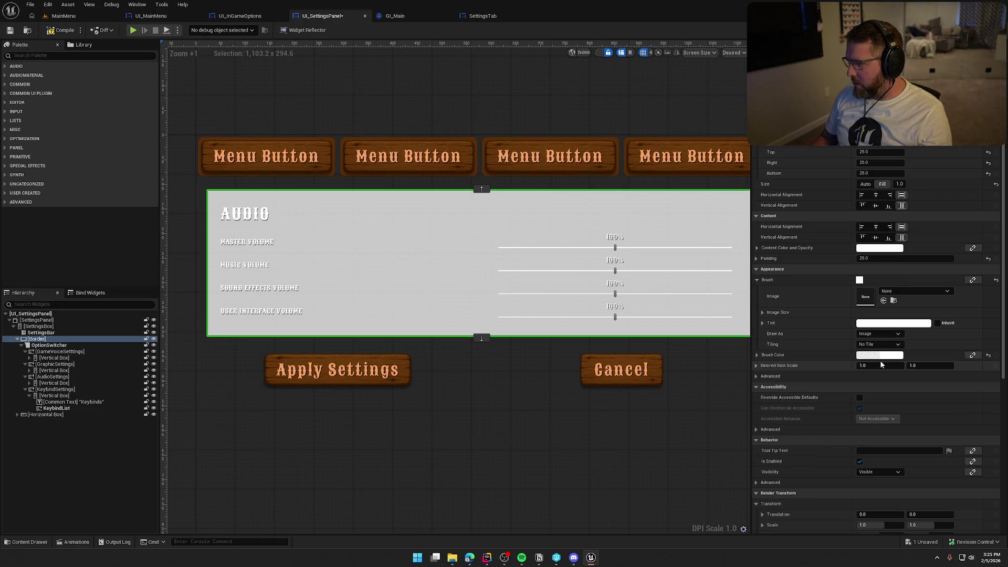
- Assign the ButtonBG texture from UI/Assets as the Border's brush image and recentre the canvas
{"action": "key", "text": "ctrl+space"}
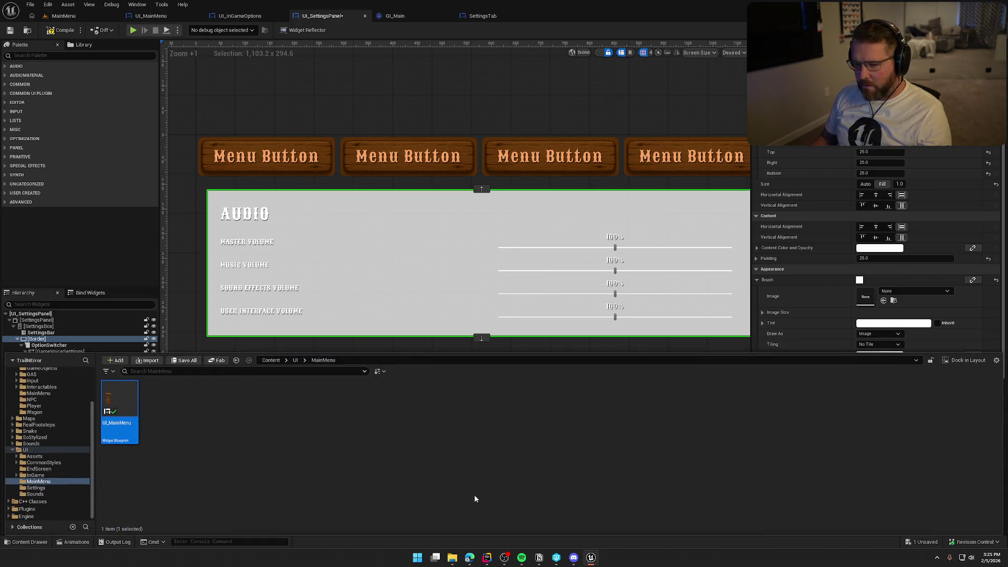
{"action": "left_click", "coordinate": [35, 457]}
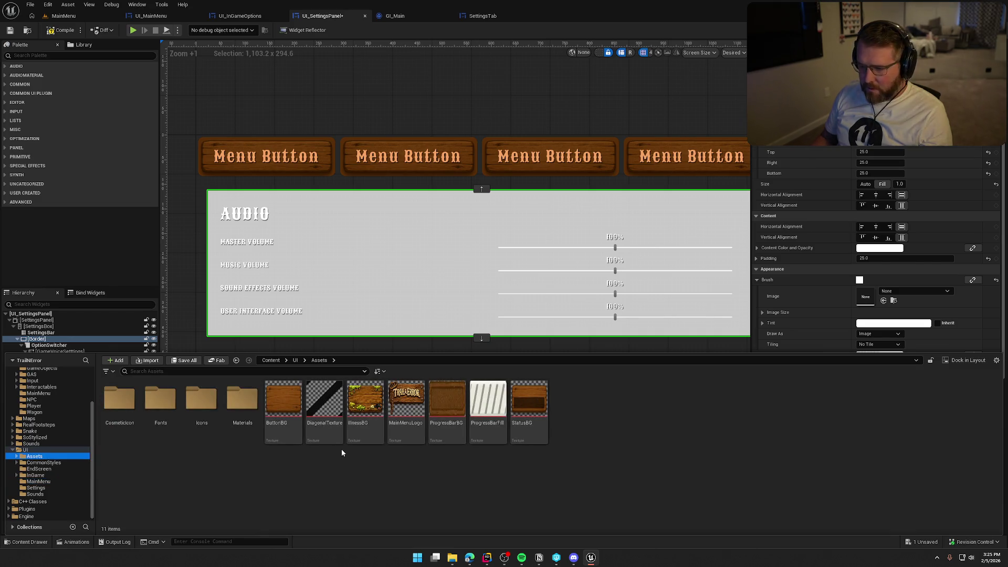
{"action": "mouse_move", "coordinate": [283, 404]}
{"action": "left_mouse_down"}
{"action": "mouse_move", "coordinate": [709, 336]}
{"action": "mouse_move", "coordinate": [868, 298]}
{"action": "left_mouse_up"}
{"action": "scroll", "coordinate": [592, 420], "scroll_direction": "down", "scroll_amount": 2}
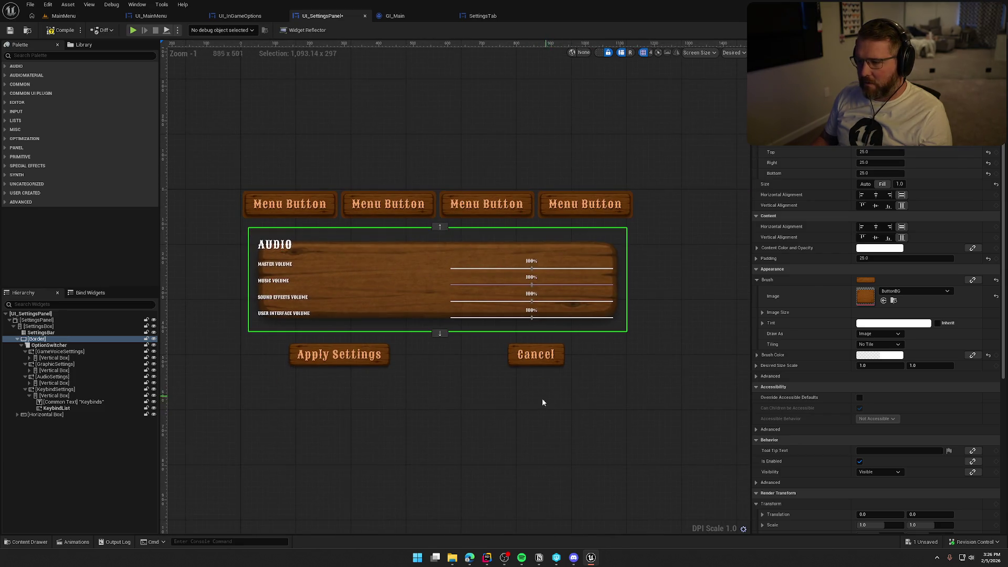
{"action": "mouse_move", "coordinate": [465, 441]}
{"action": "left_mouse_down"}
{"action": "mouse_move", "coordinate": [481, 408]}
{"action": "mouse_move", "coordinate": [468, 403]}
{"action": "left_mouse_up"}
{"action": "scroll", "coordinate": [480, 406], "scroll_direction": "down", "scroll_amount": 1}
{"action": "scroll", "coordinate": [481, 405], "scroll_direction": "up", "scroll_amount": 1}
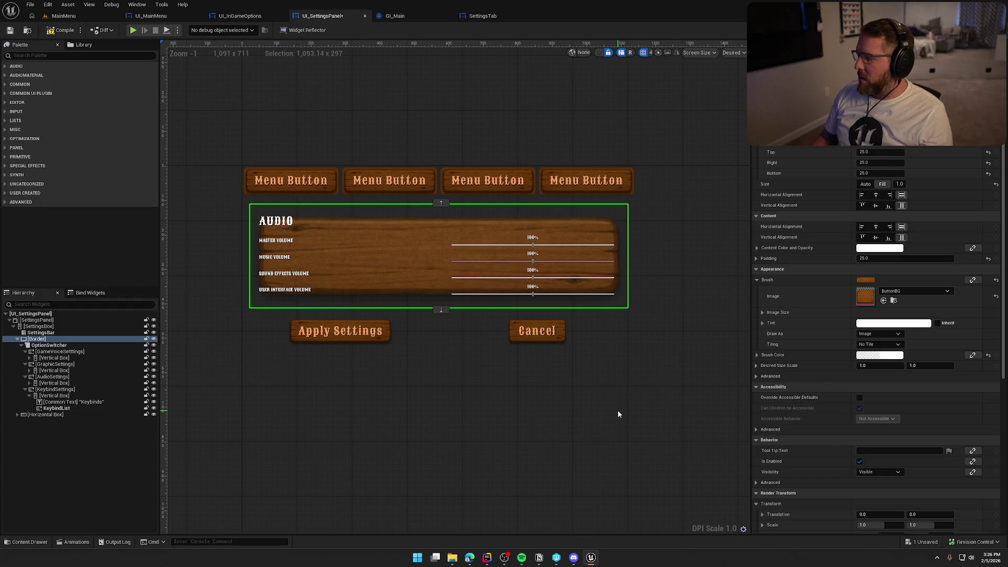
{"action": "left_click", "coordinate": [40, 345]}
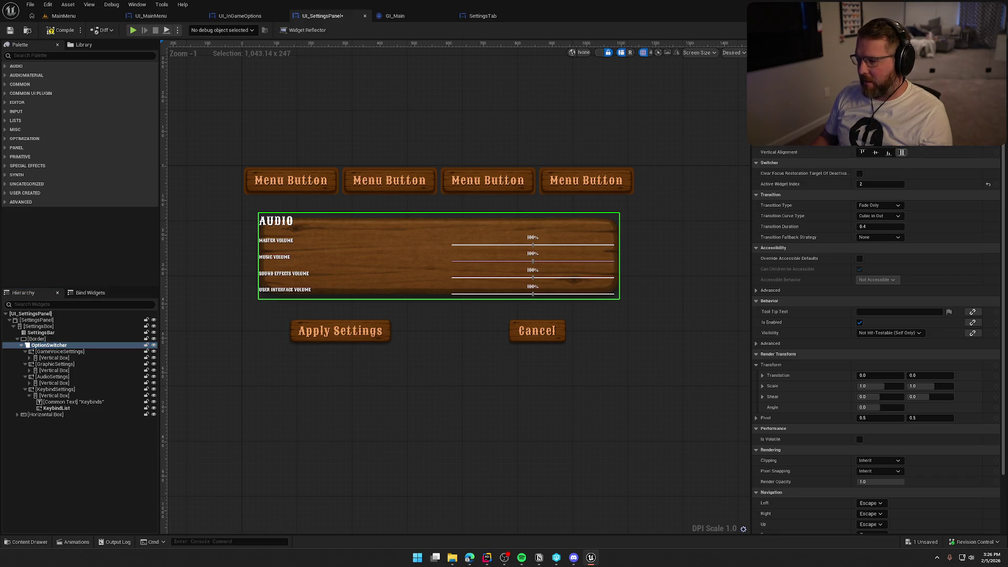
{"action": "key", "text": "ctrl+z"}
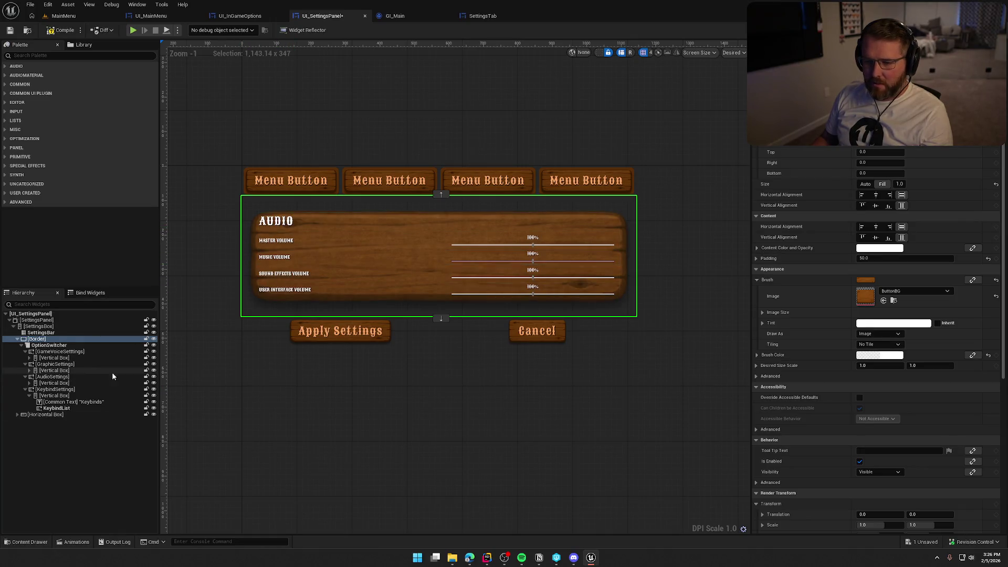
{"action": "left_click", "coordinate": [63, 16]}
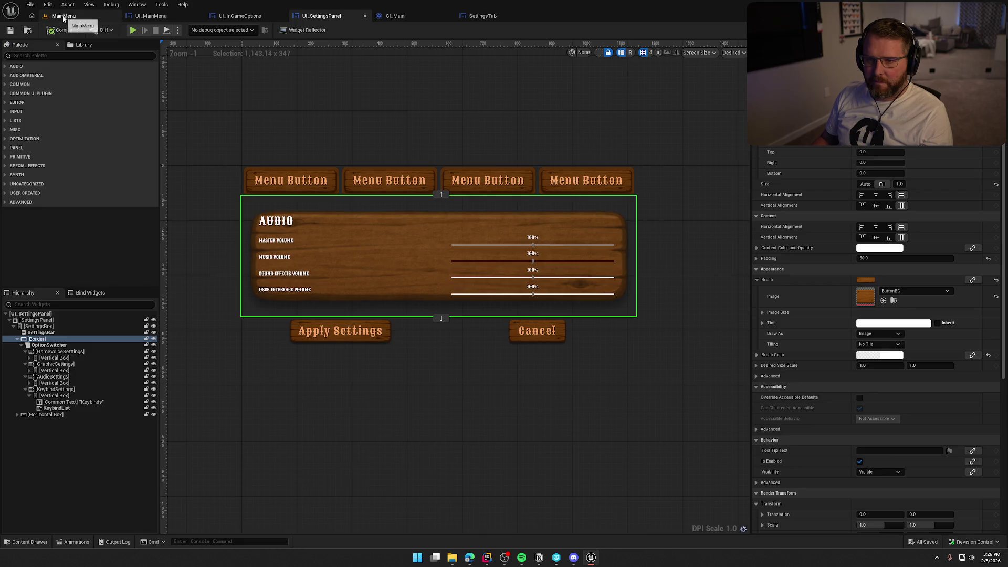
{"action": "left_click", "coordinate": [218, 357]}
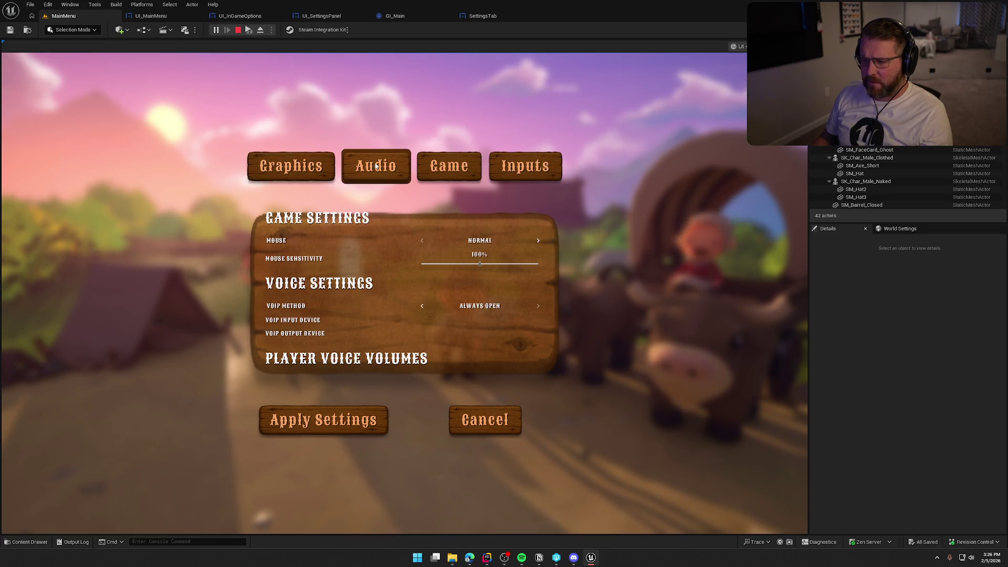
{"action": "left_click", "coordinate": [445, 164]}
{"action": "left_click", "coordinate": [479, 459]}
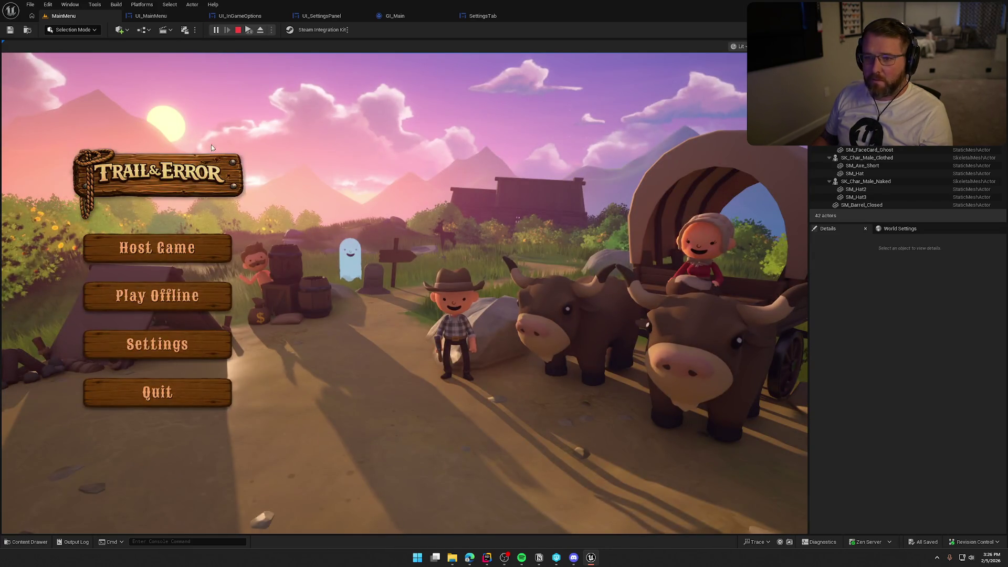
{"action": "left_click", "coordinate": [239, 31]}
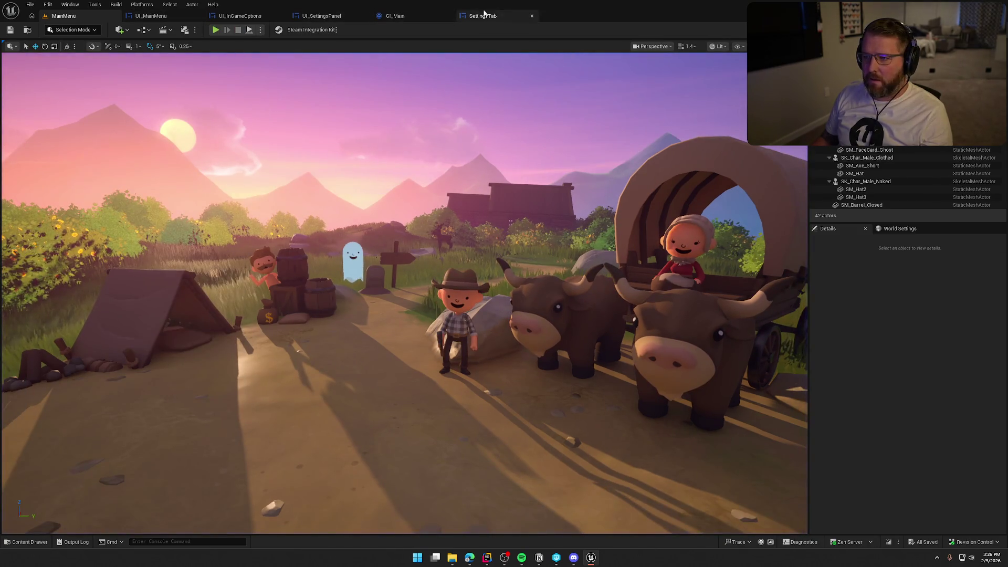
{"action": "left_click", "coordinate": [317, 15]}
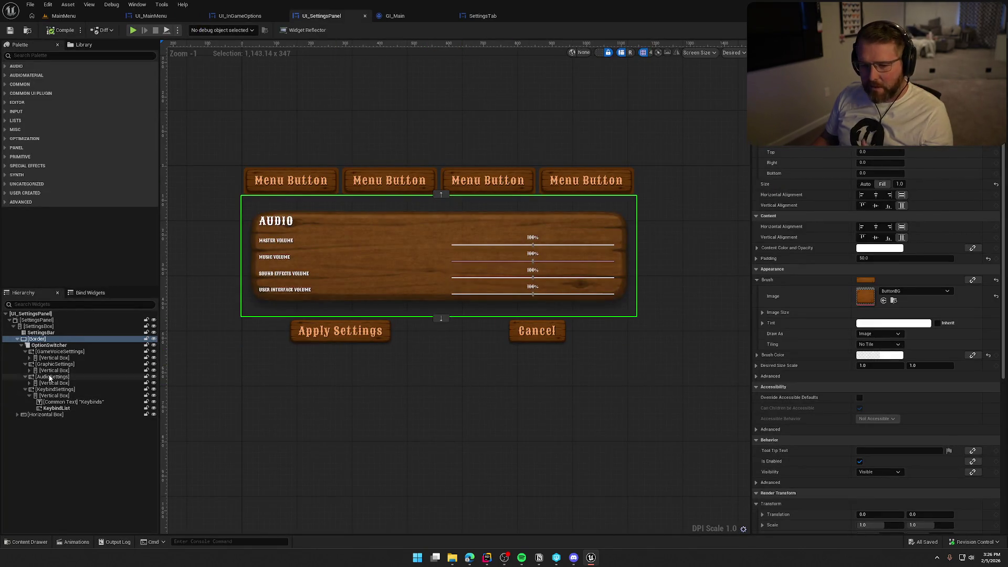
- Set the Border's brush colour opacity to 1
{"action": "left_click", "coordinate": [880, 355]}
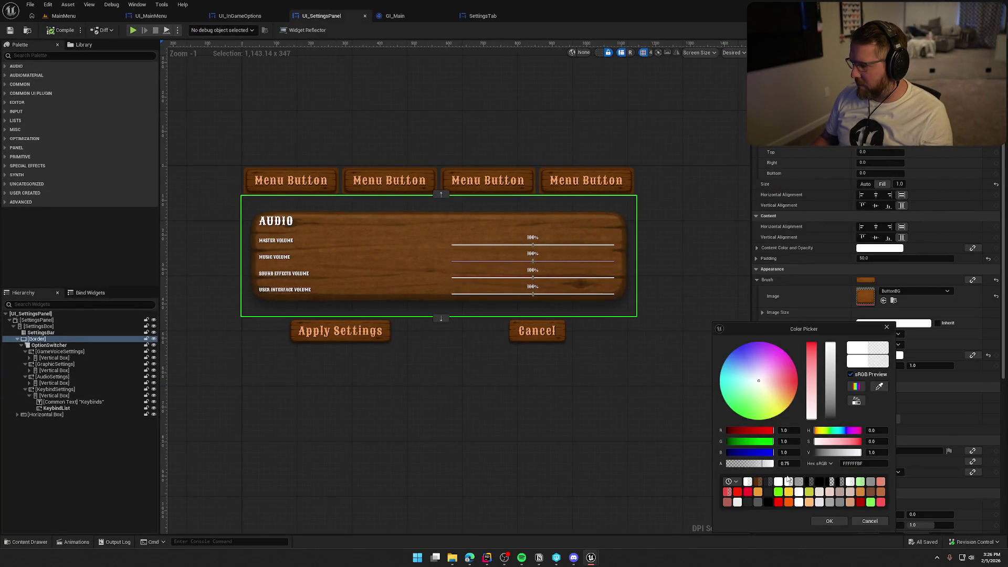
{"action": "type", "text": "1"}
{"action": "key", "text": "Return"}
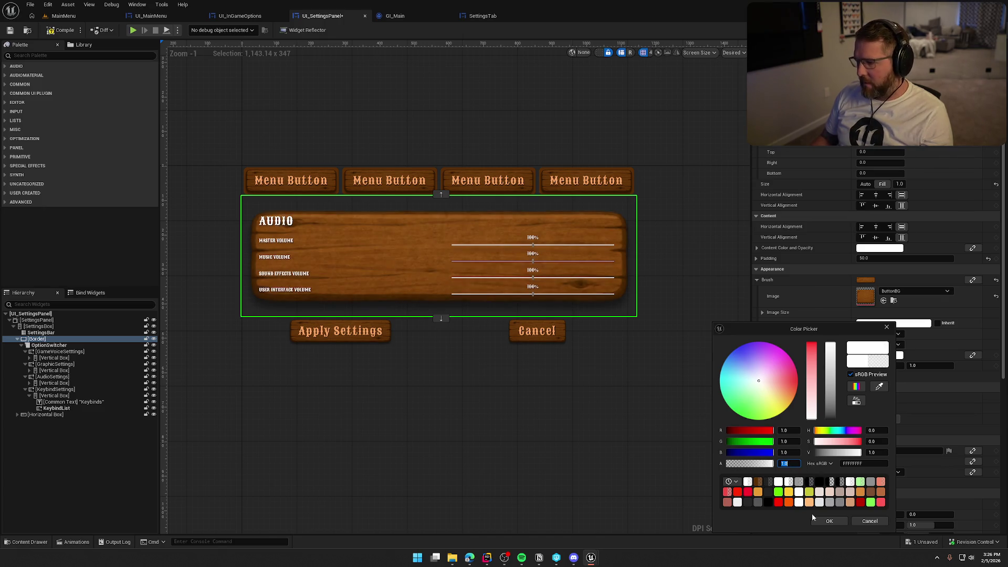
{"action": "left_click", "coordinate": [829, 522]}
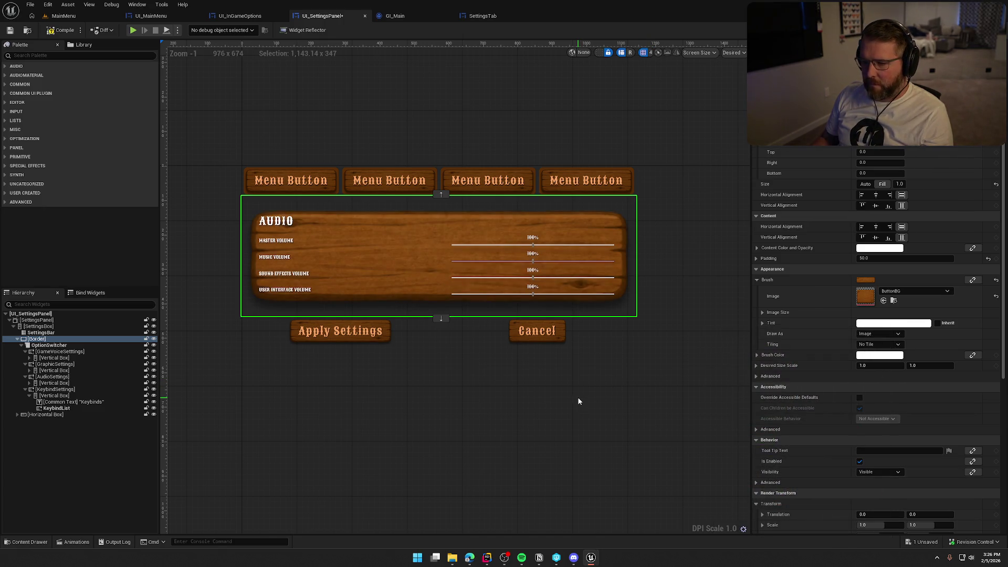
- Preview the Graphics list, then reselect the Border and locate ButtonBG in the Content Browser
{"action": "left_click", "coordinate": [57, 364]}
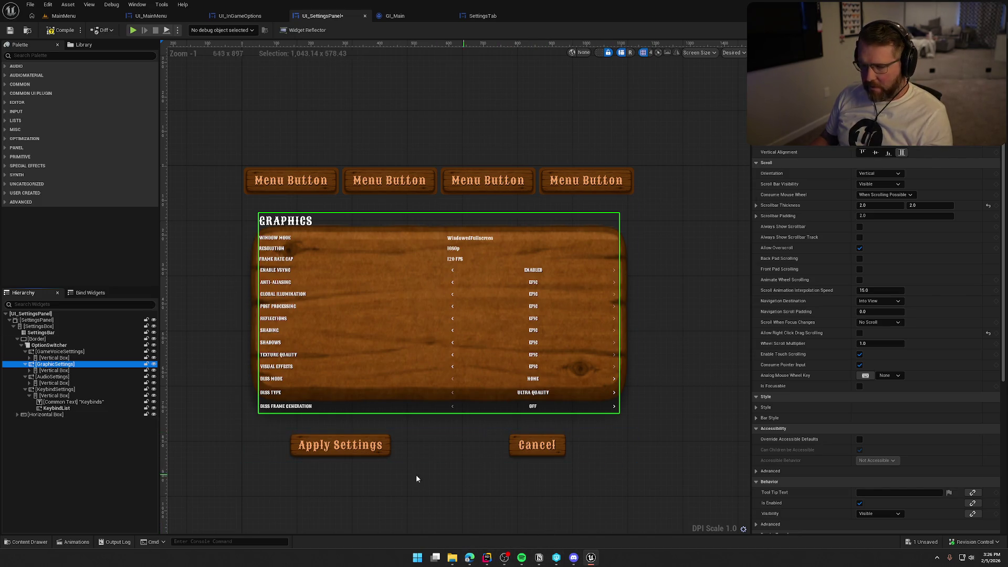
{"action": "left_click", "coordinate": [36, 339]}
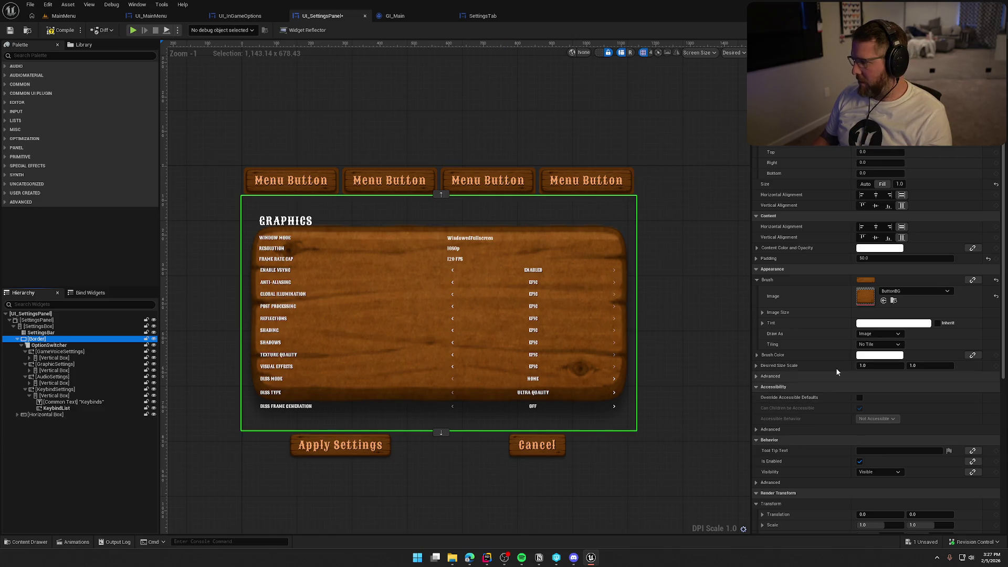
{"action": "left_click", "coordinate": [894, 301]}
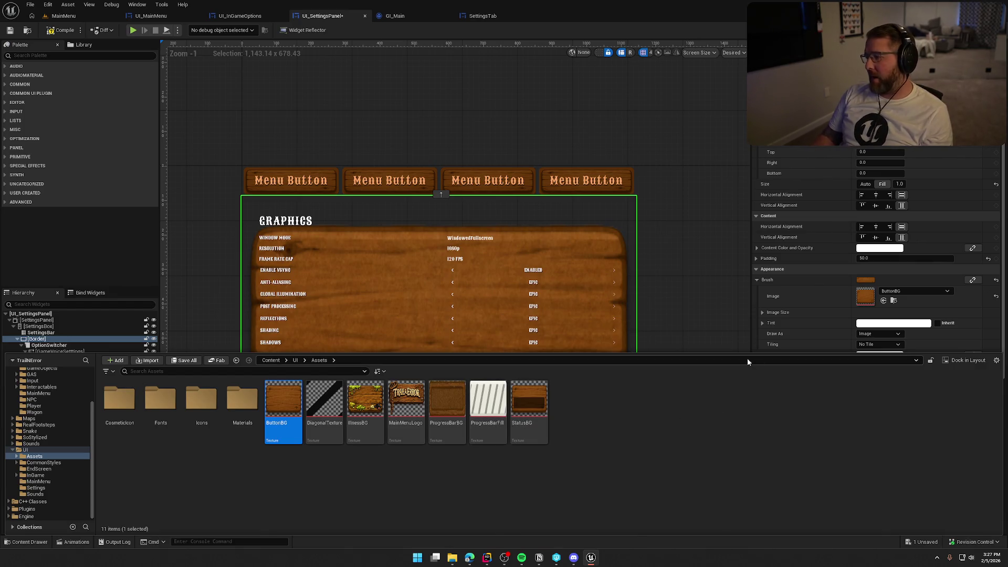
- Make the settings-list Border draw as a Rounded Box with its Image cleared to None
{"action": "left_click_drag", "start_coordinate": [683, 269], "coordinate": [681, 223]}
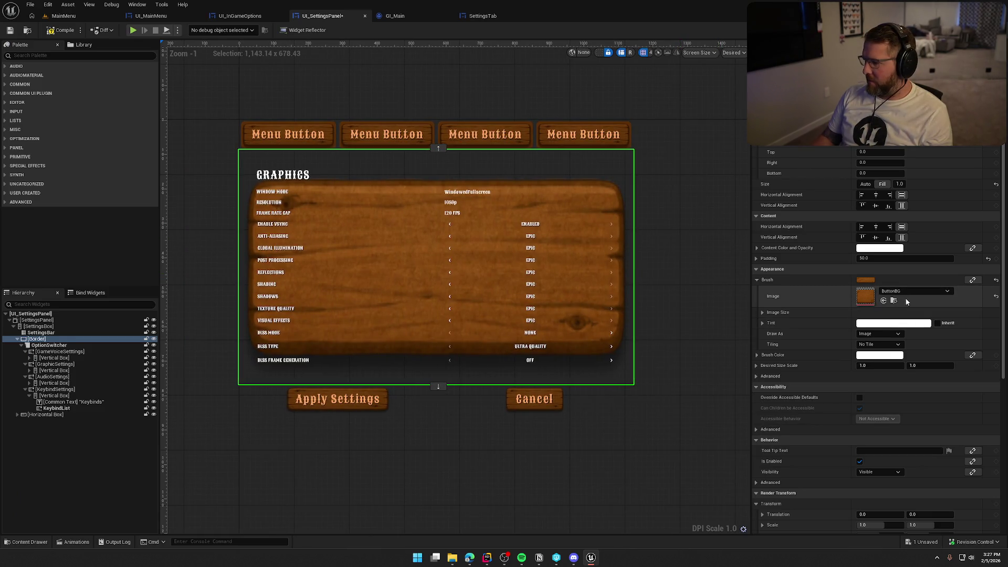
{"action": "left_click", "coordinate": [879, 333]}
{"action": "left_click", "coordinate": [886, 371]}
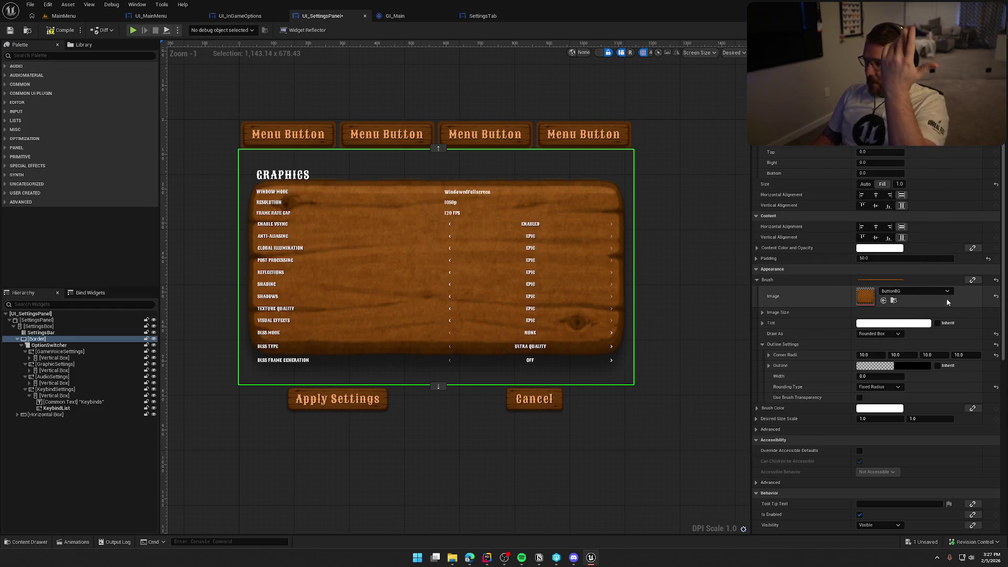
{"action": "left_click", "coordinate": [996, 296]}
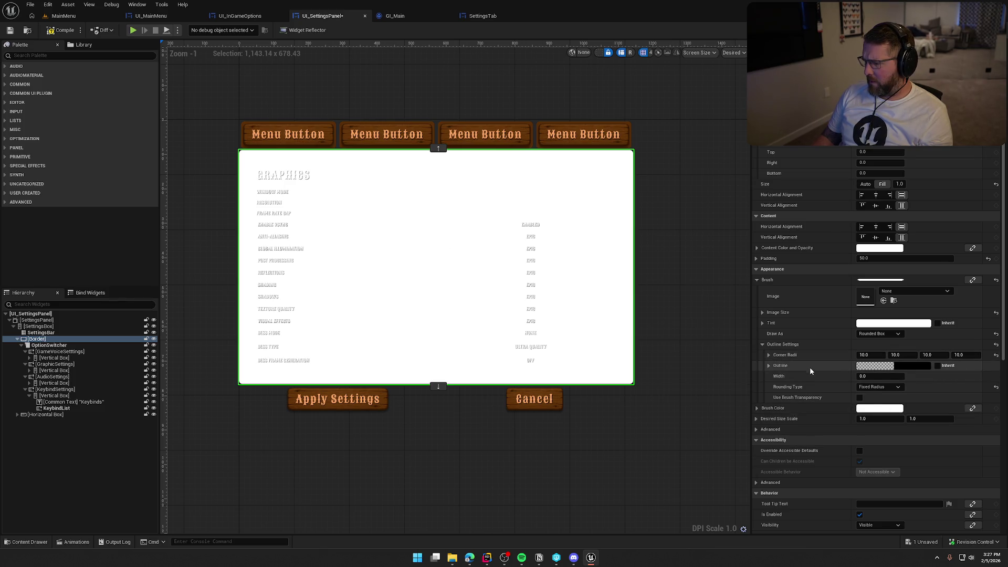
{"action": "left_click", "coordinate": [761, 344]}
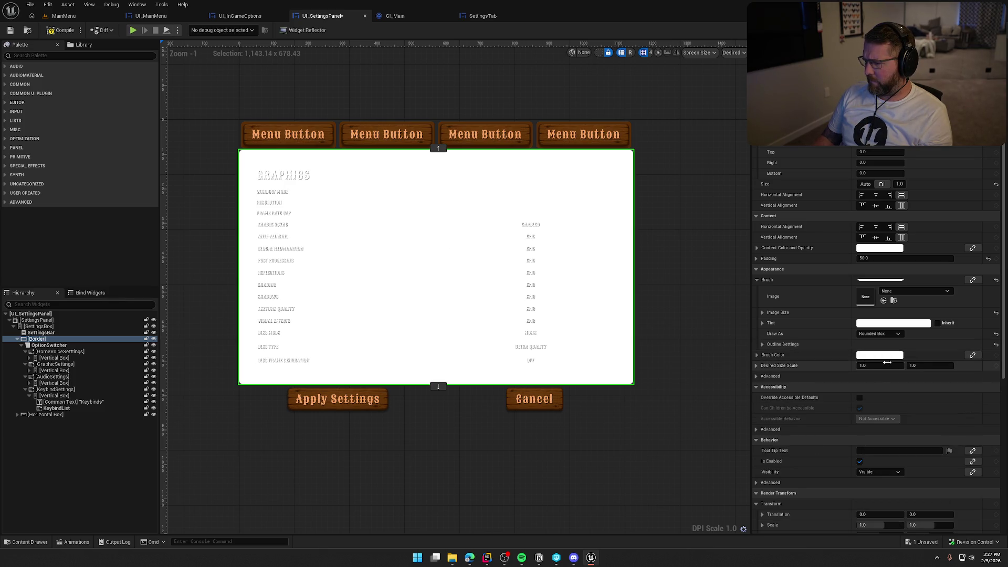
- Eyedrop the Menu Button's brown into the settings Border's brush colour
{"action": "left_click", "coordinate": [882, 356]}
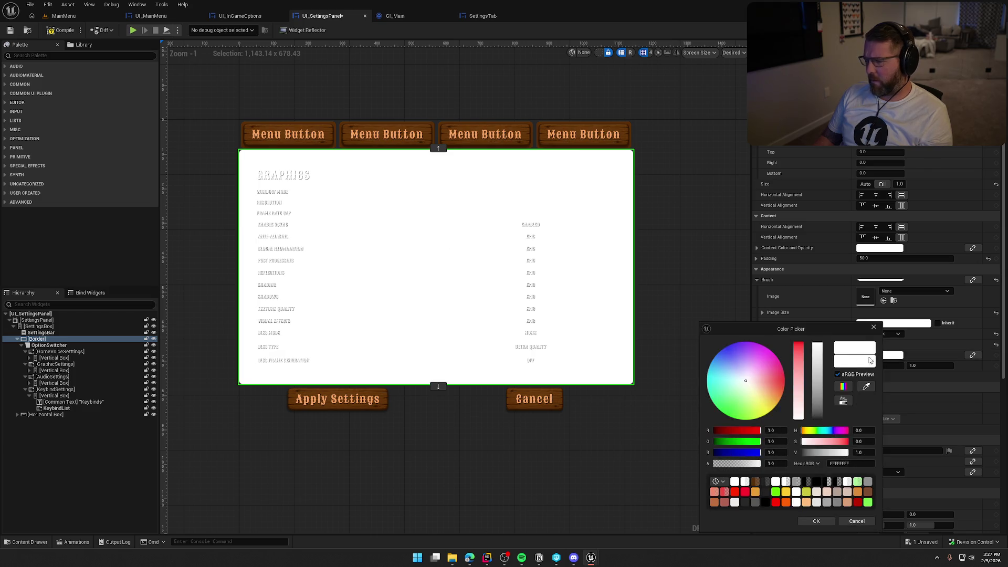
{"action": "mouse_move", "coordinate": [761, 396]}
{"action": "left_mouse_down"}
{"action": "mouse_move", "coordinate": [722, 412]}
{"action": "mouse_move", "coordinate": [709, 378]}
{"action": "mouse_move", "coordinate": [758, 362]}
{"action": "mouse_move", "coordinate": [776, 405]}
{"action": "mouse_move", "coordinate": [785, 380]}
{"action": "mouse_move", "coordinate": [776, 405]}
{"action": "mouse_move", "coordinate": [779, 395]}
{"action": "left_mouse_up"}
{"action": "left_click", "coordinate": [865, 388]}
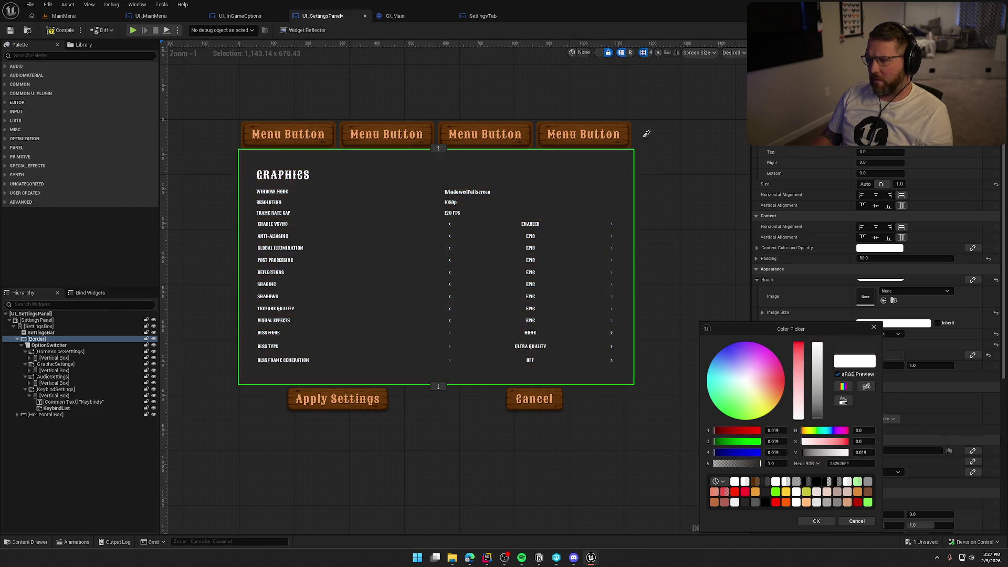
{"action": "left_click", "coordinate": [610, 135]}
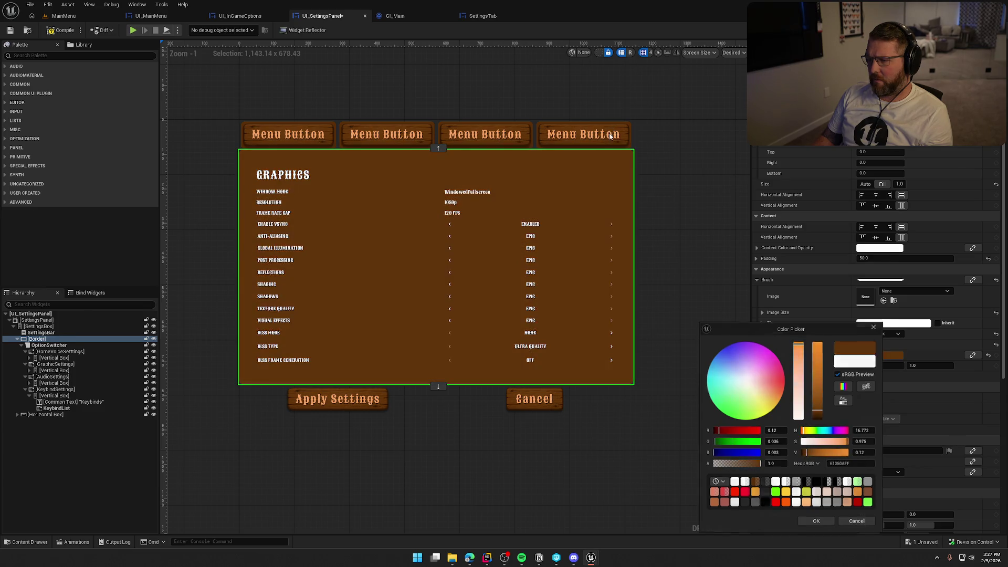
{"action": "left_click", "coordinate": [609, 135]}
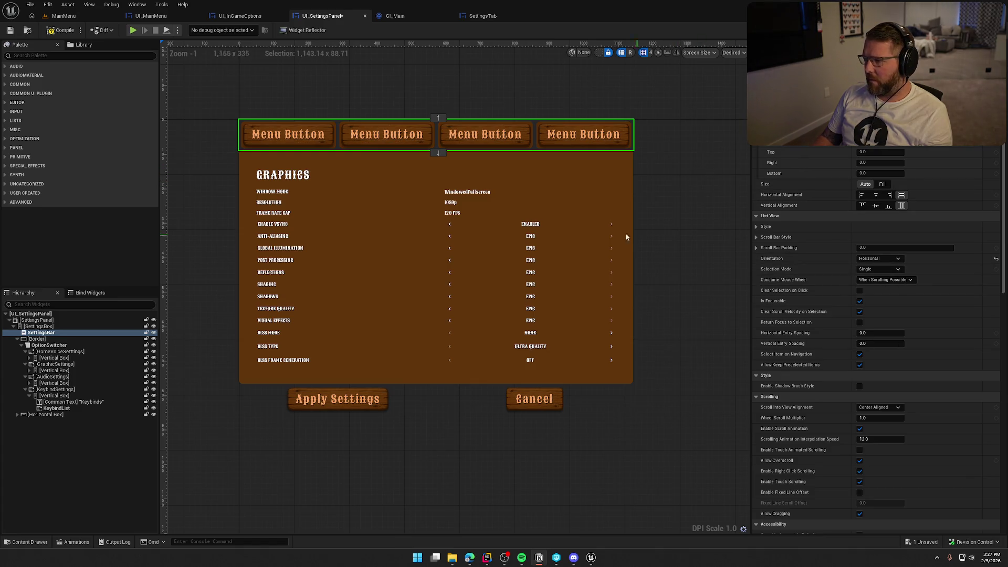
{"action": "left_click", "coordinate": [600, 161]}
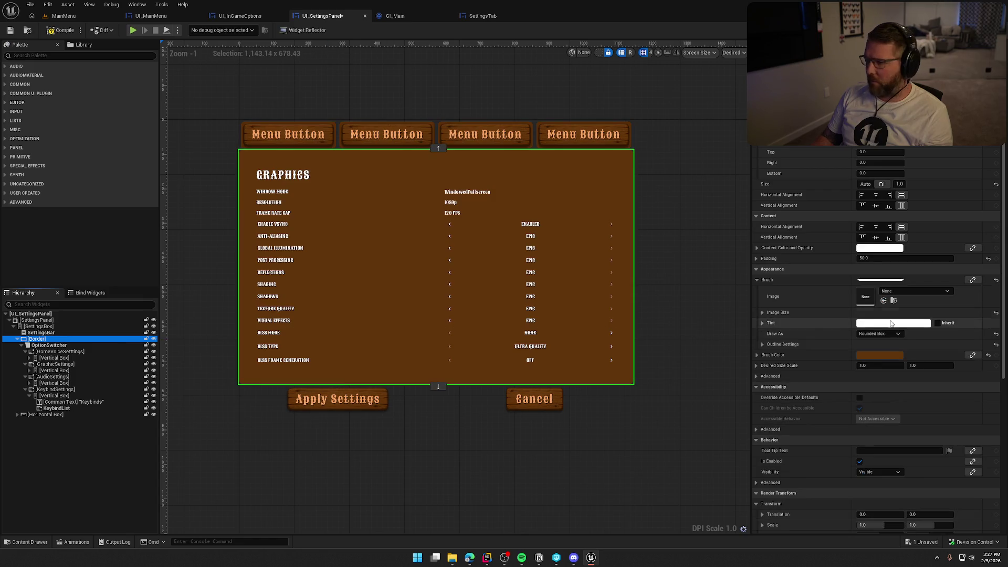
- Try sienna and redder browns for the Border, settling on saddle brown 8A4513
{"action": "left_click", "coordinate": [880, 355]}
{"action": "left_click", "coordinate": [867, 387]}
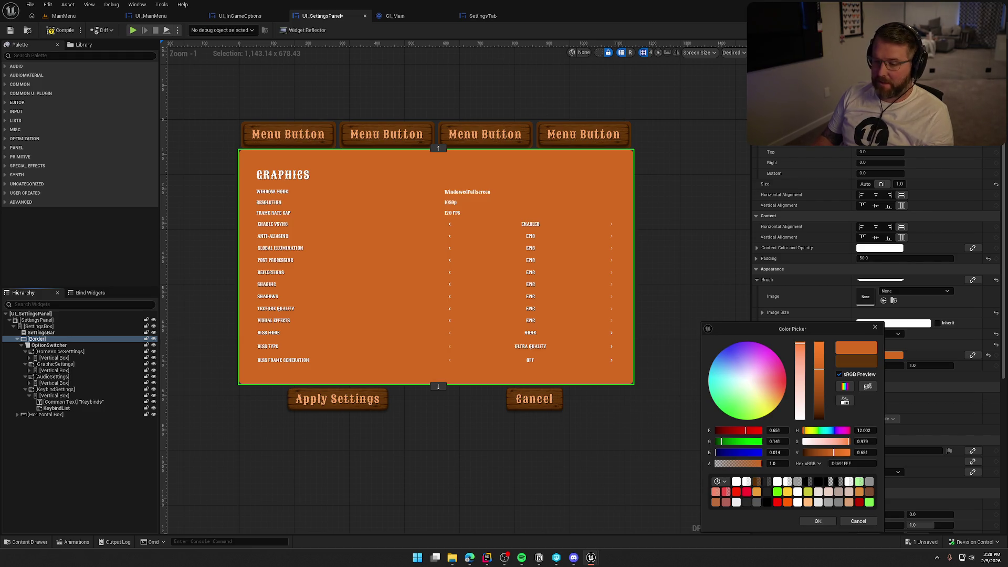
{"action": "key", "text": "ctrl+v"}
{"action": "key", "text": "Return"}
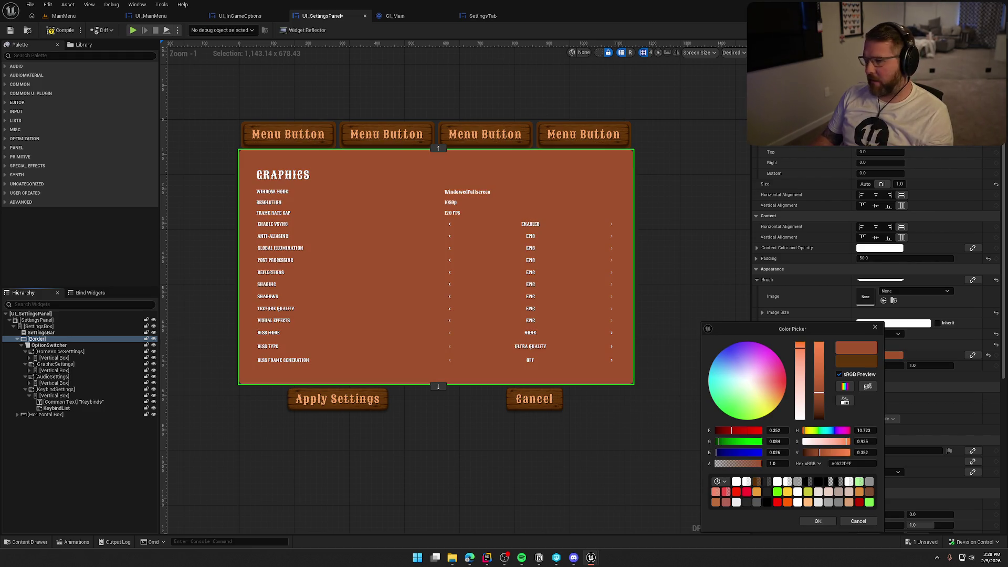
{"action": "key", "text": "ctrl+v"}
{"action": "key", "text": "Return"}
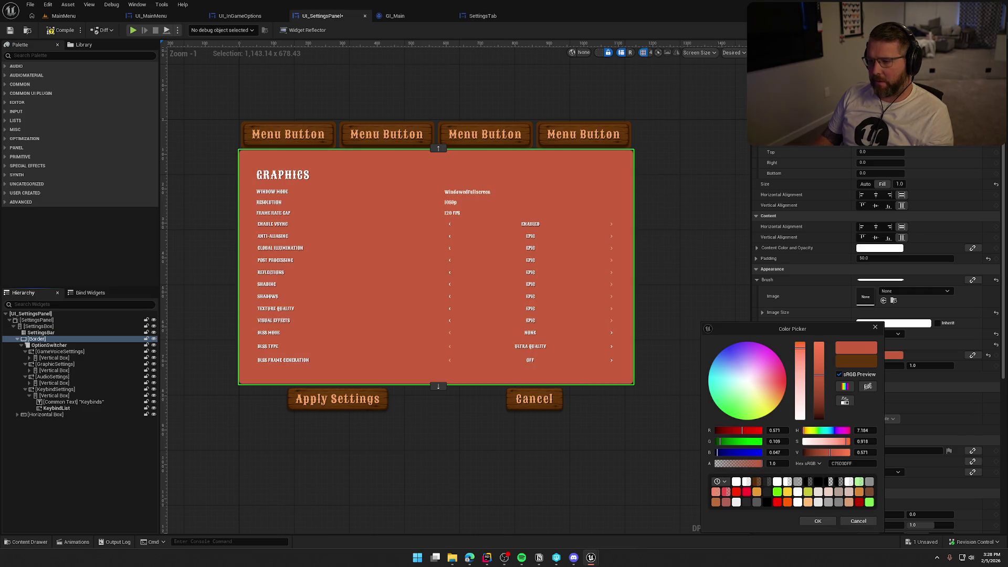
{"action": "key", "text": "ctrl+z"}
{"action": "key", "text": "ctrl+y"}
{"action": "key", "text": "ctrl+z"}
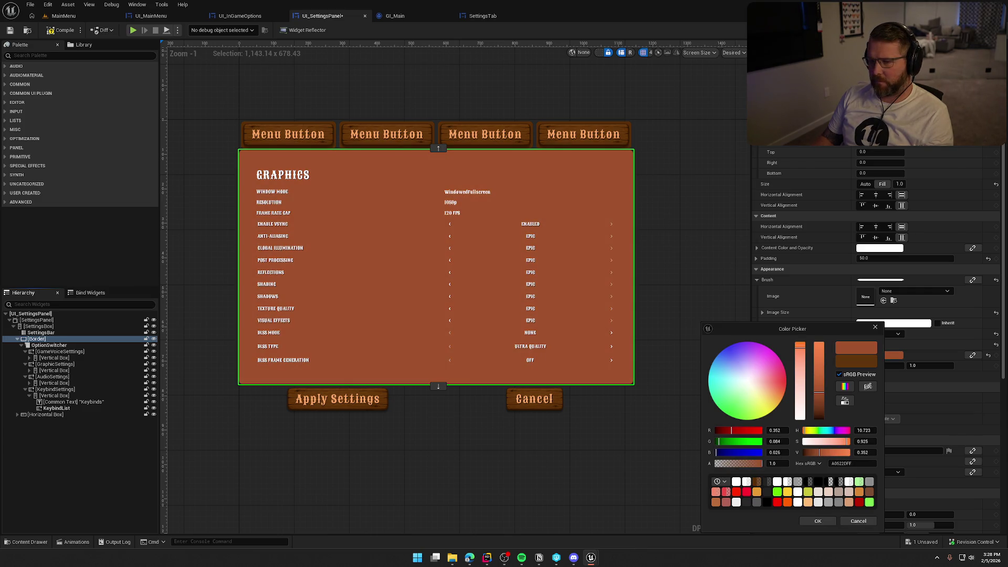
{"action": "key", "text": "ctrl+y"}
{"action": "key", "text": "ctrl+z"}
{"action": "key", "text": "ctrl+y"}
{"action": "type", "text": "8A4513FF"}
{"action": "key", "text": "Return"}
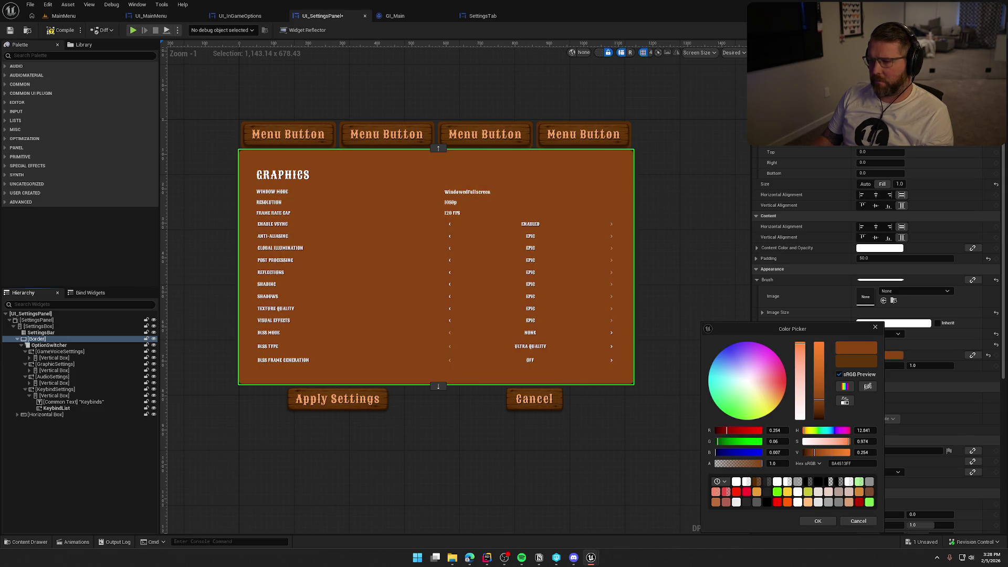
{"action": "key", "text": "ctrl+z"}
{"action": "key", "text": "ctrl+y"}
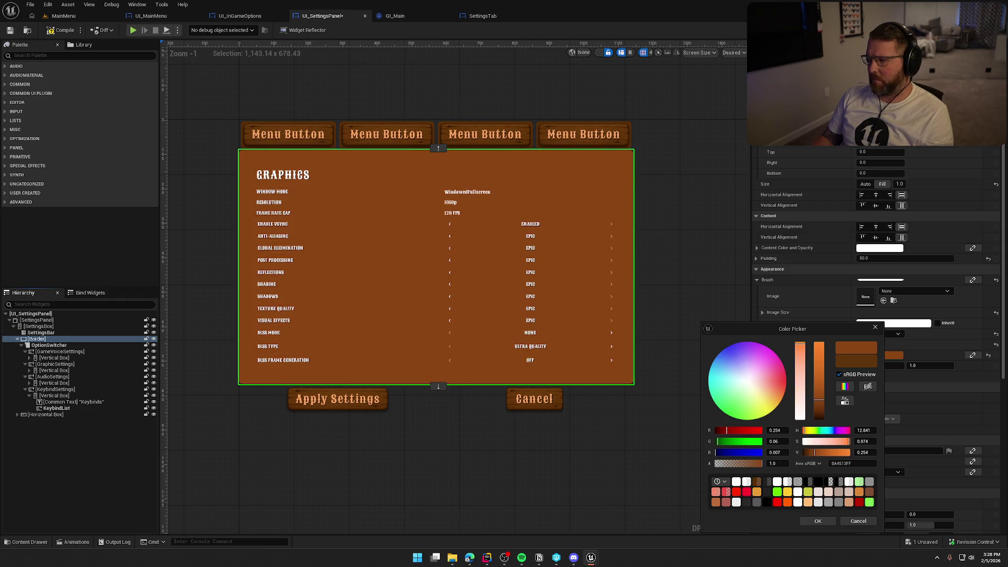
- Confirm the 8A4513 Border colour and recheck the value on the reselected Border
{"action": "left_click", "coordinate": [867, 386]}
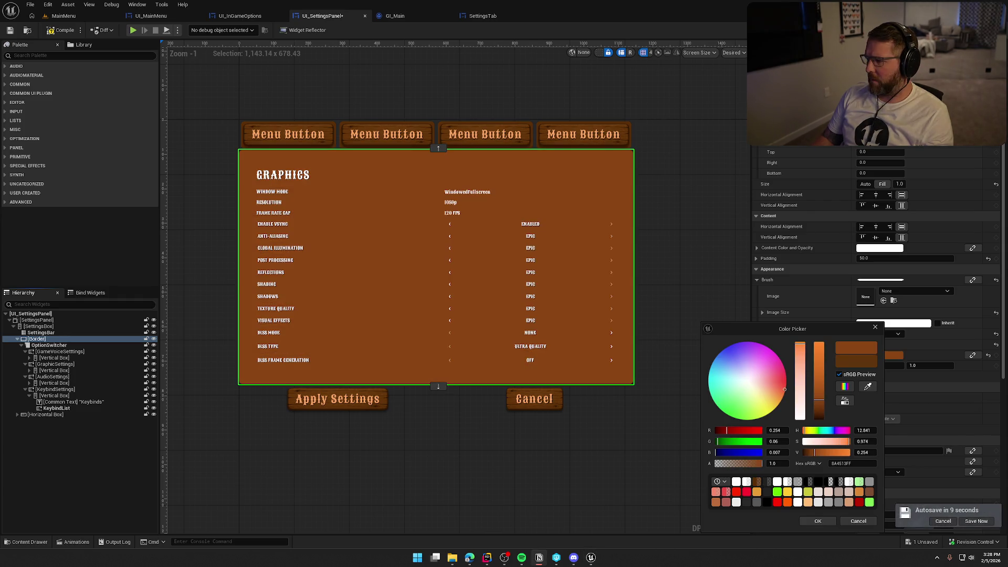
{"action": "left_click", "coordinate": [817, 520]}
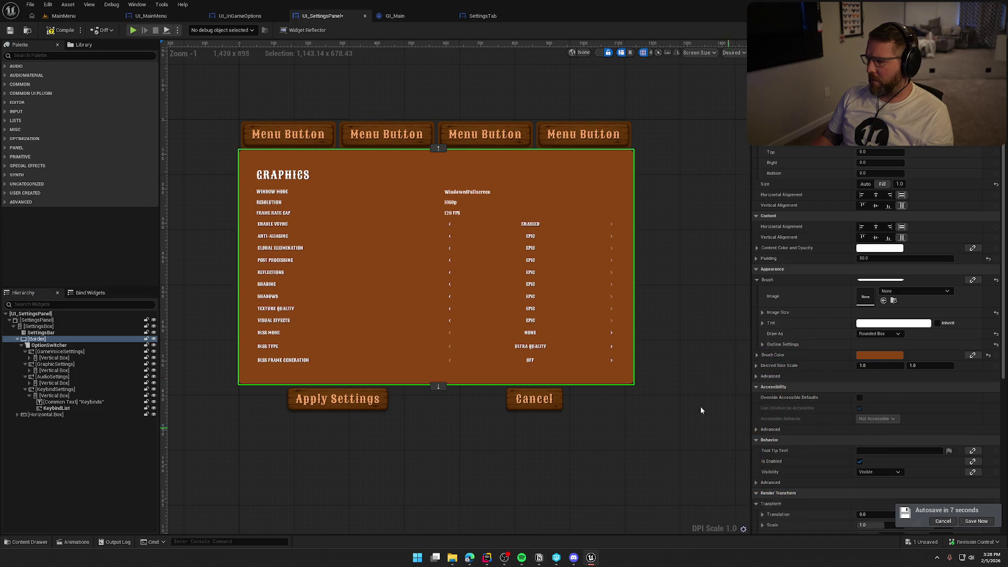
{"action": "left_click", "coordinate": [704, 302]}
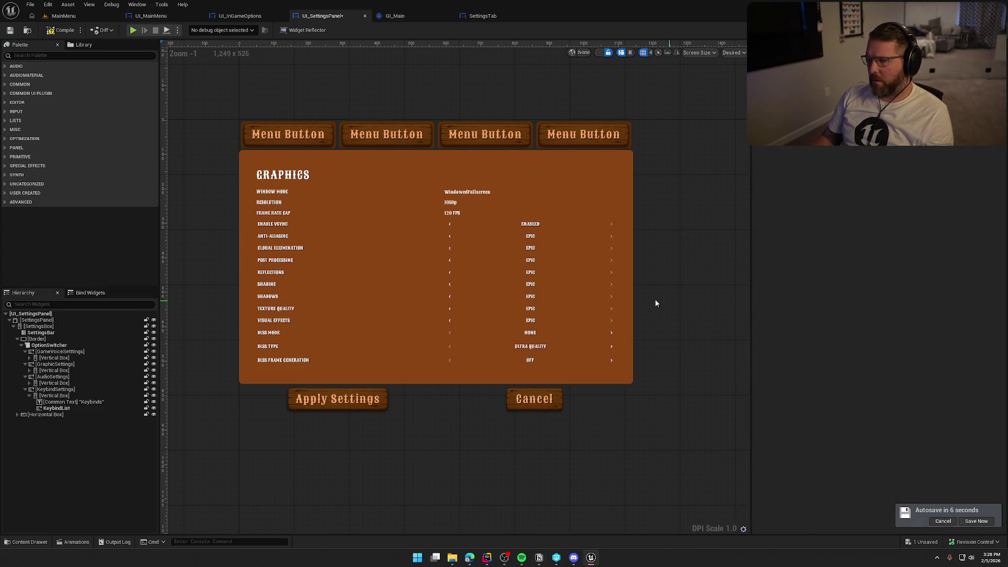
{"action": "left_click", "coordinate": [40, 340]}
{"action": "left_click", "coordinate": [891, 352]}
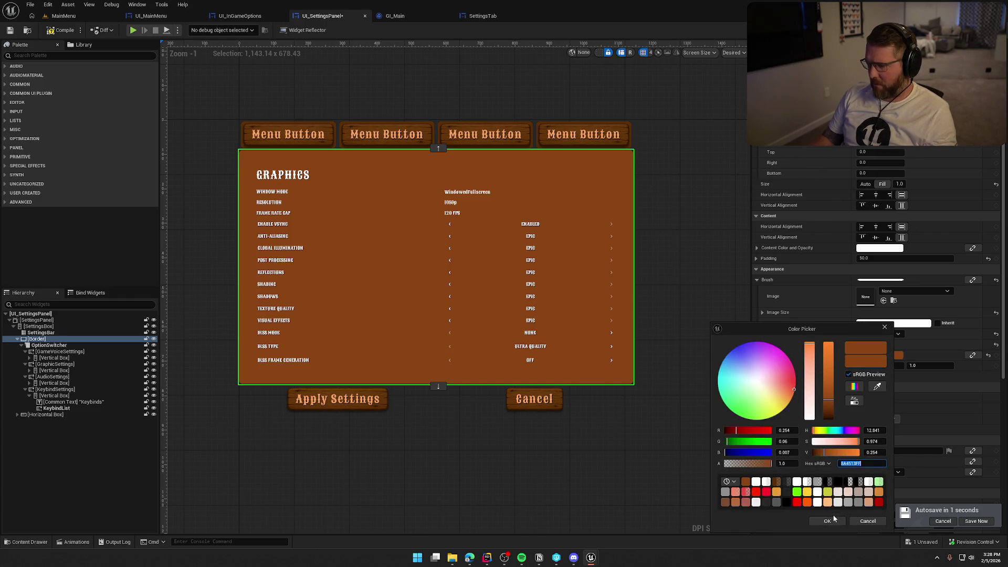
{"action": "left_click", "coordinate": [827, 521]}
{"action": "left_click", "coordinate": [744, 367]}
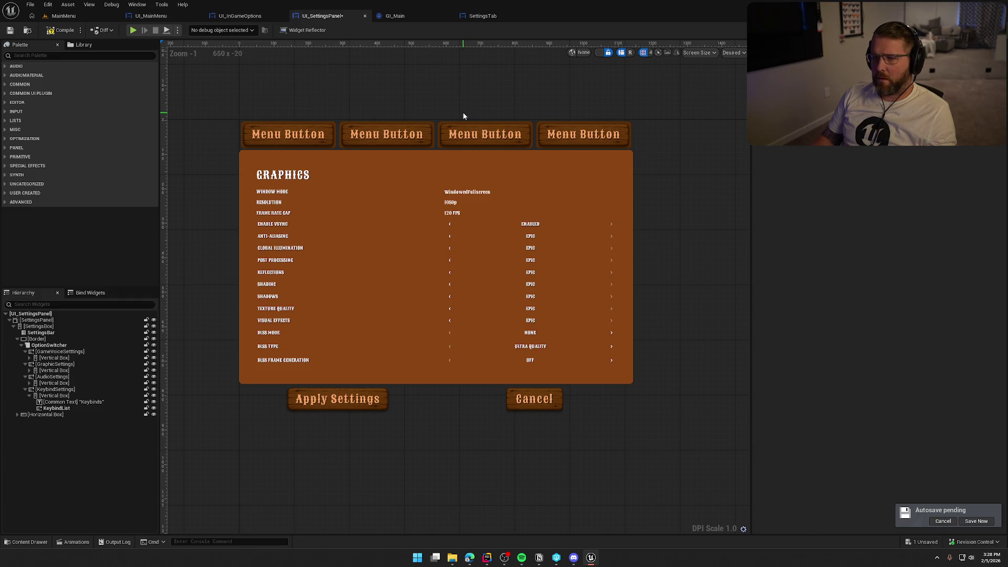
{"action": "left_click", "coordinate": [482, 16]}
- Set SettingsTab's SelectedBG colour to saddle brown 8A4513, then compile and save the widget
{"action": "left_click", "coordinate": [531, 316]}
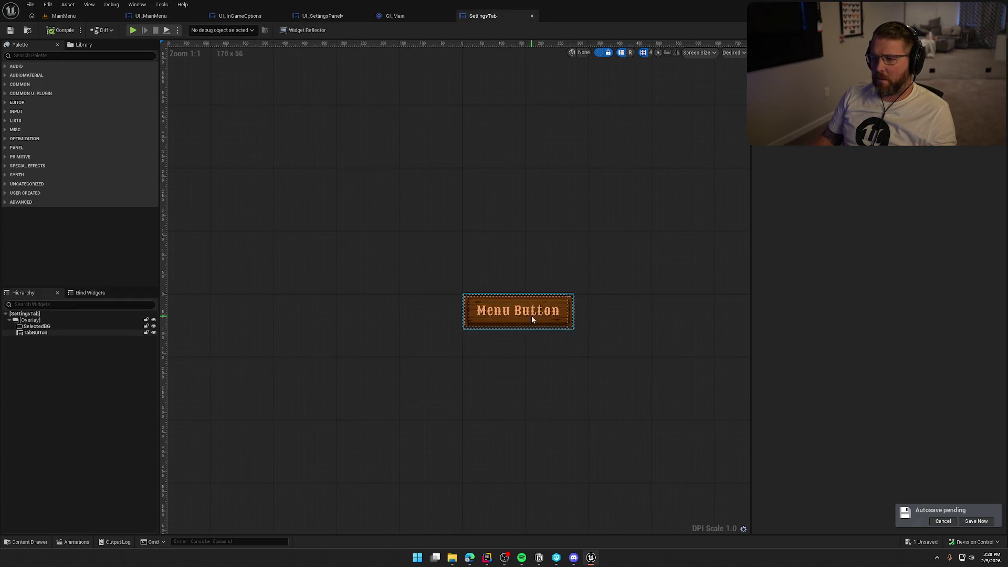
{"action": "left_click", "coordinate": [37, 326]}
{"action": "left_click", "coordinate": [881, 301]}
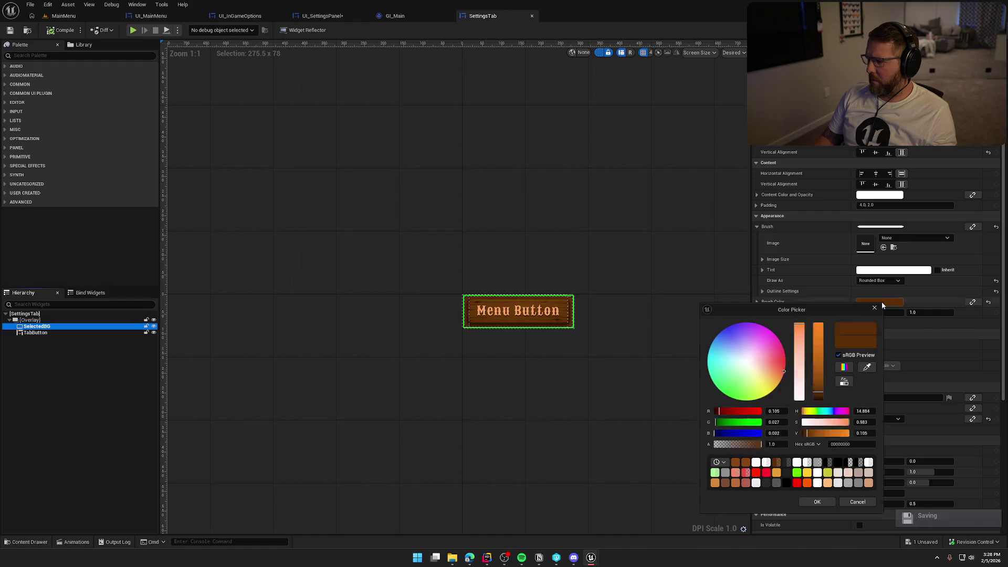
{"action": "left_click", "coordinate": [867, 444]}
{"action": "key", "text": "ctrl+v"}
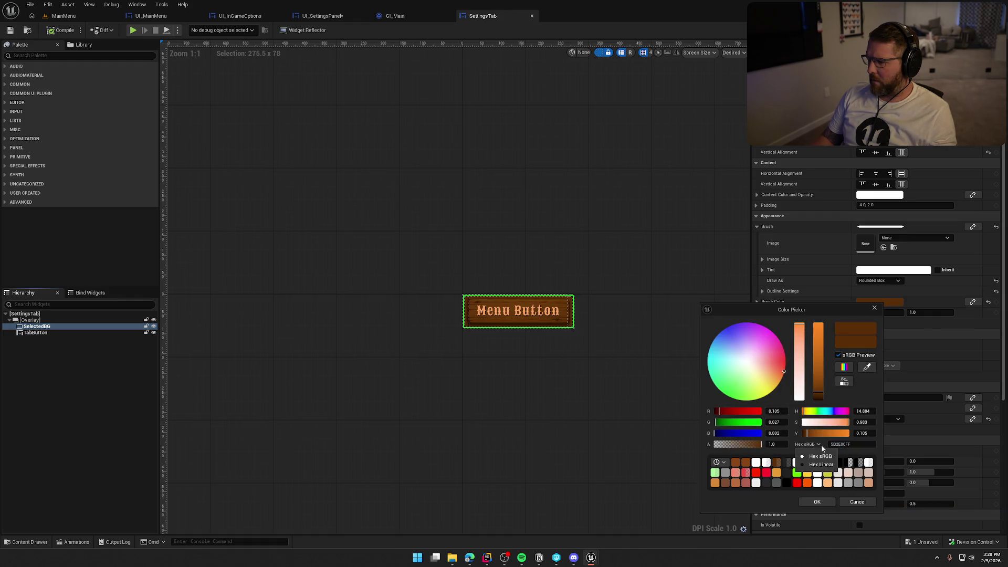
{"action": "left_click", "coordinate": [865, 444]}
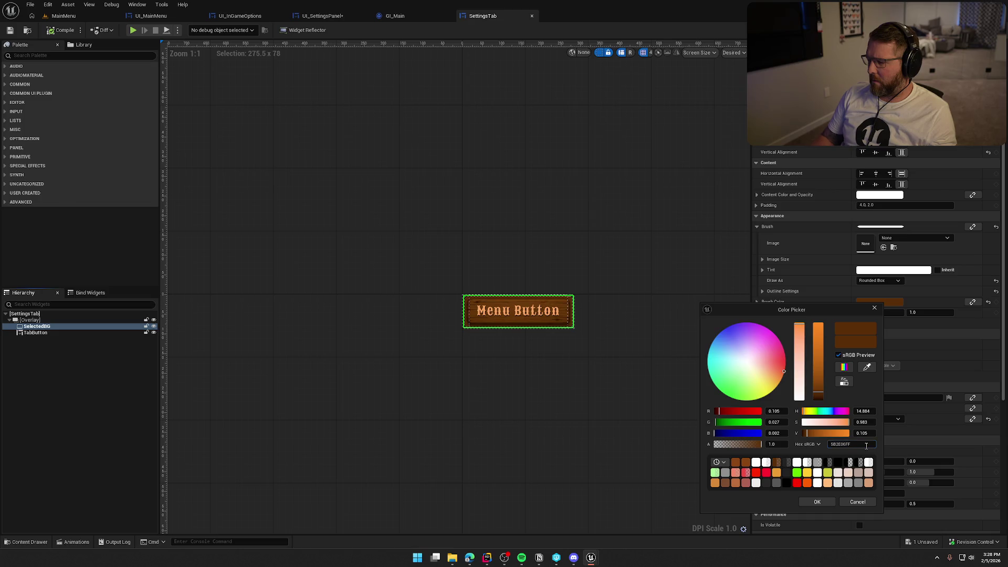
{"action": "type", "text": "8A4513FF"}
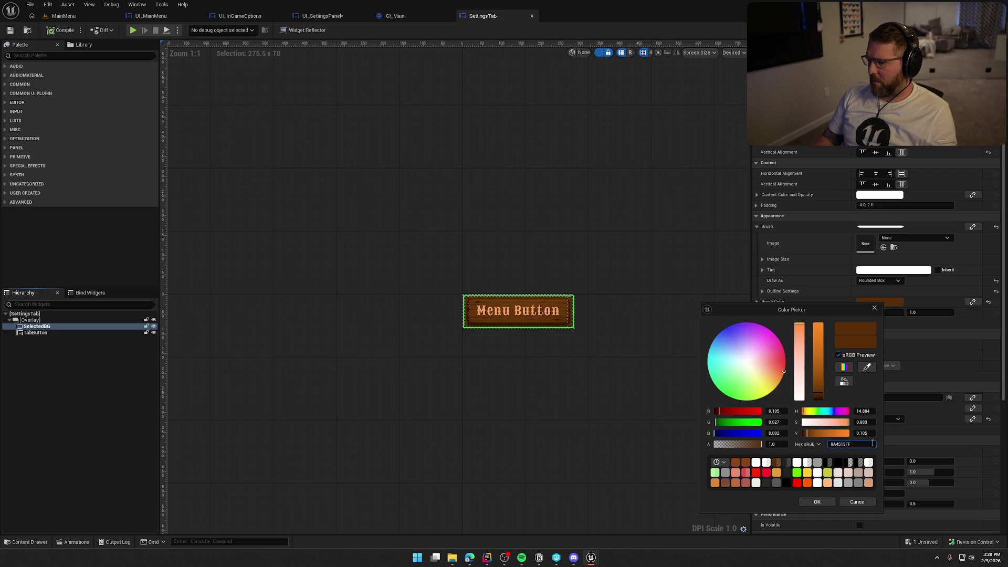
{"action": "key", "text": "Return"}
{"action": "left_click", "coordinate": [816, 502]}
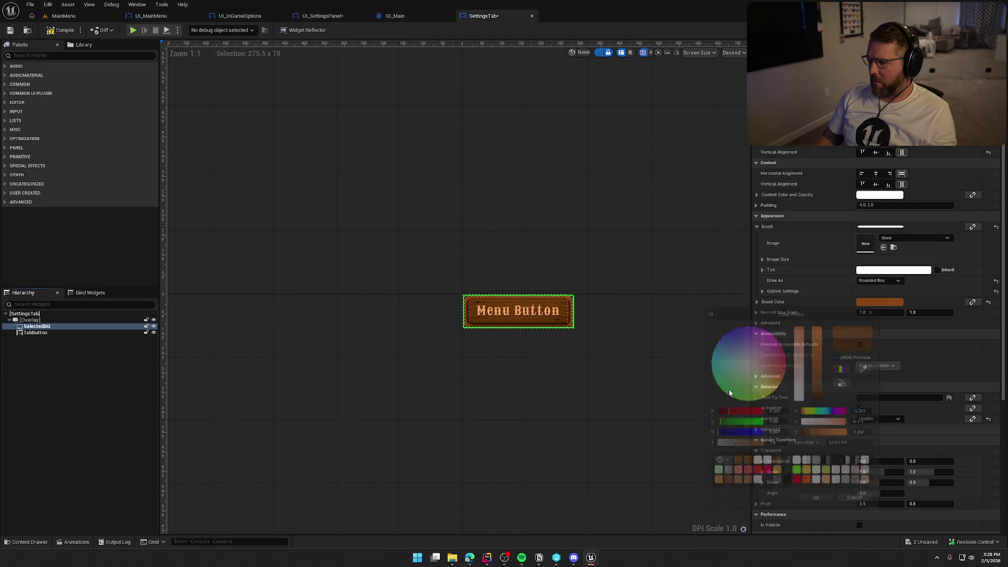
{"action": "left_click", "coordinate": [728, 389]}
{"action": "left_click", "coordinate": [61, 30]}
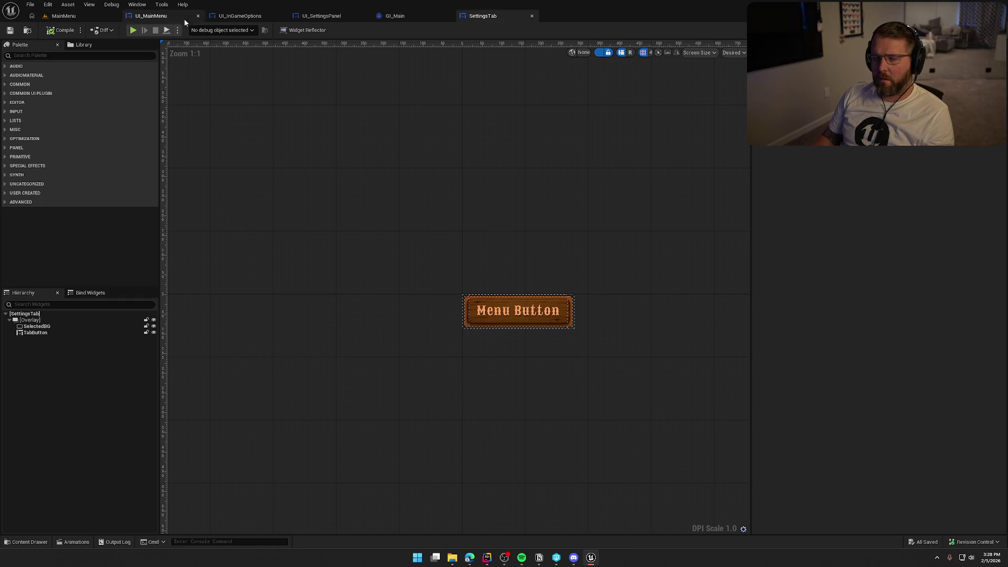
- Give the settings-list Border in UI_SettingsPanel a slot padding of 20
{"action": "left_click", "coordinate": [323, 16]}
{"action": "scroll", "coordinate": [362, 315], "scroll_direction": "up", "scroll_amount": 2}
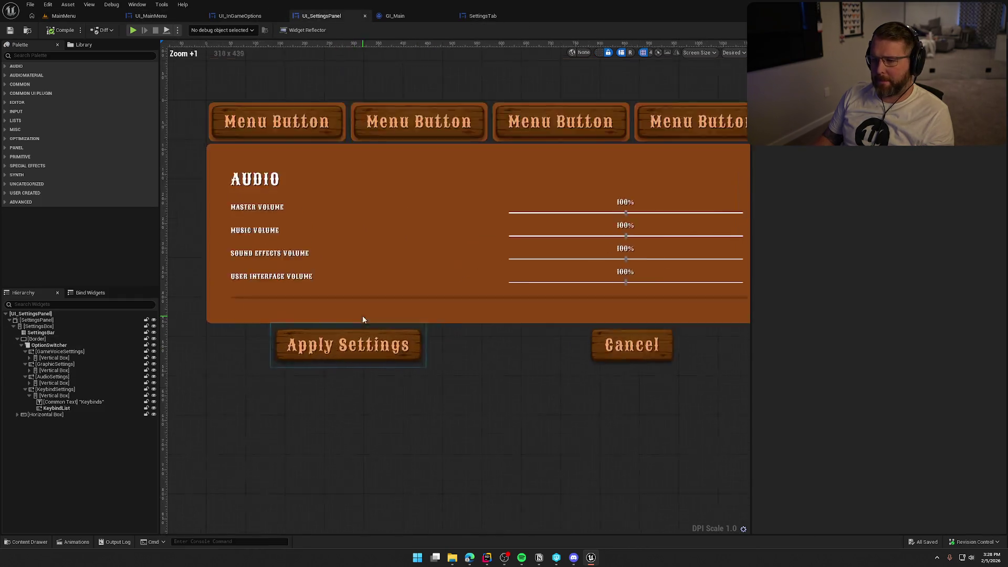
{"action": "scroll", "coordinate": [401, 274], "scroll_direction": "down", "scroll_amount": 3}
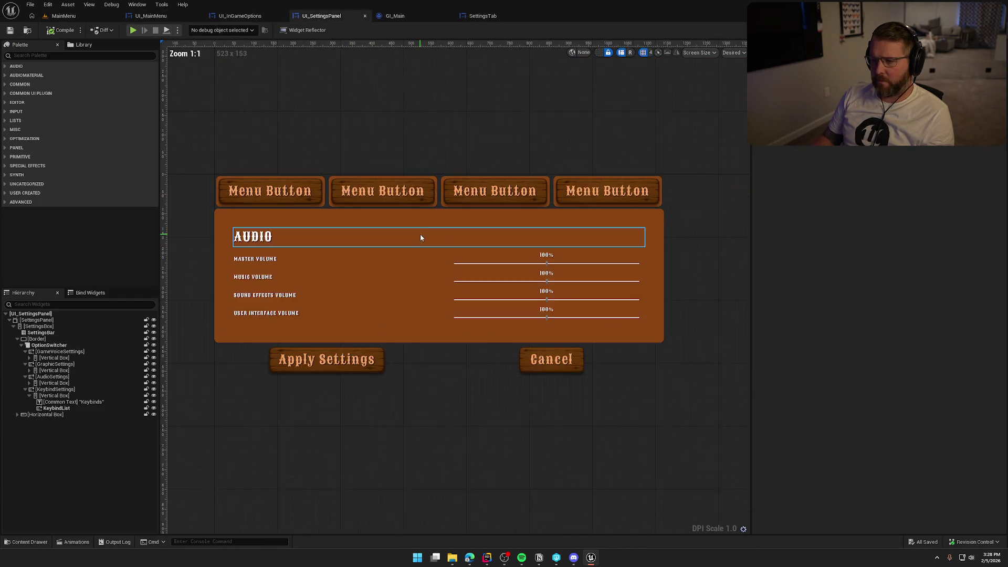
{"action": "scroll", "coordinate": [420, 235], "scroll_direction": "up", "scroll_amount": 3}
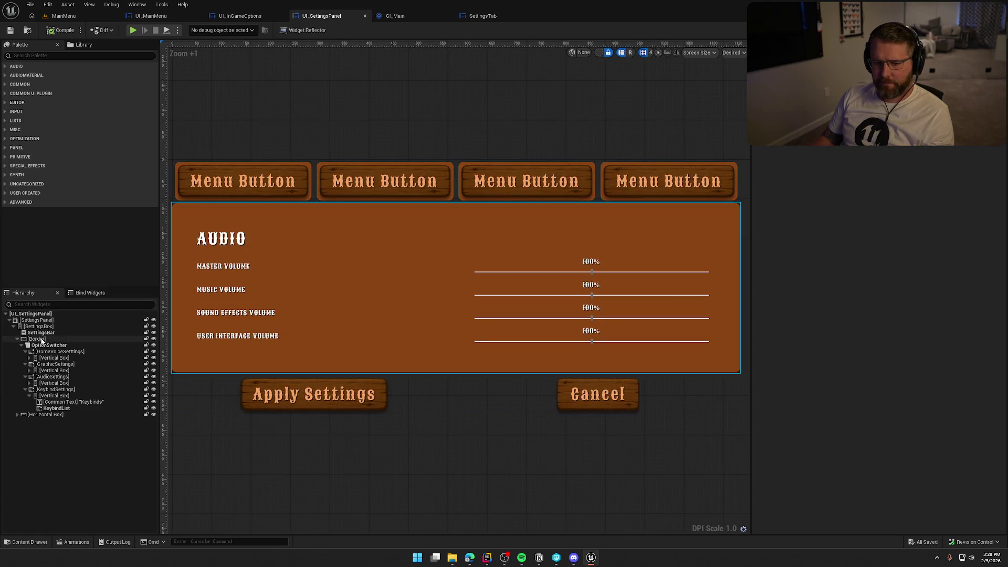
{"action": "left_click", "coordinate": [326, 362]}
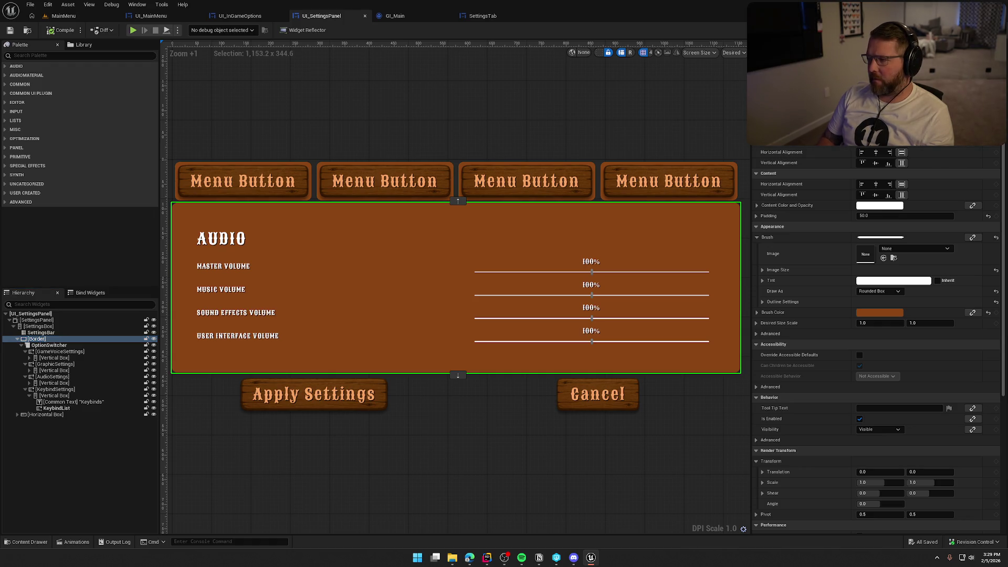
{"action": "type", "text": "20"}
{"action": "key", "text": "Return"}
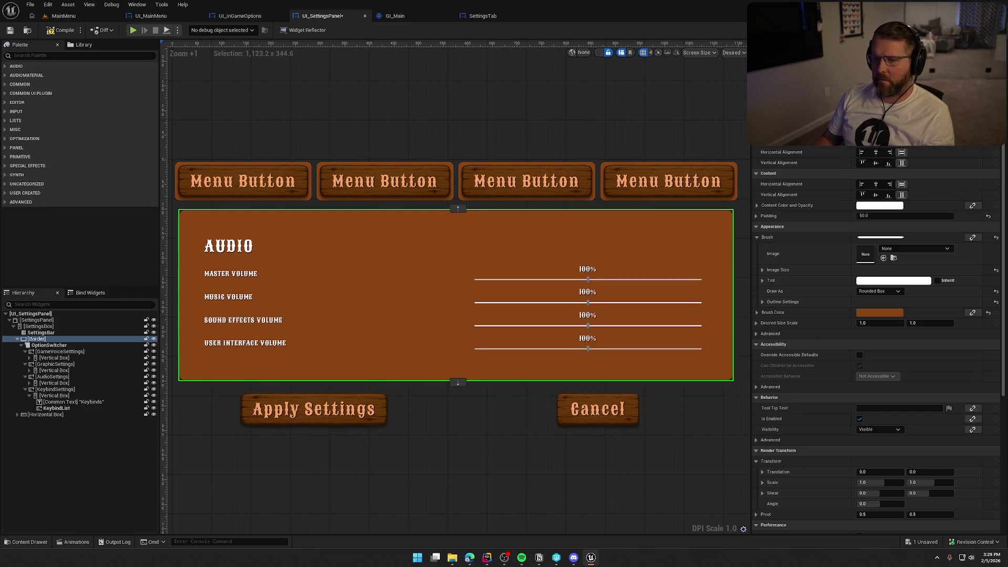
{"action": "left_click", "coordinate": [425, 248]}
{"action": "scroll", "coordinate": [414, 142], "scroll_direction": "down", "scroll_amount": 2}
{"action": "left_click", "coordinate": [425, 157]}
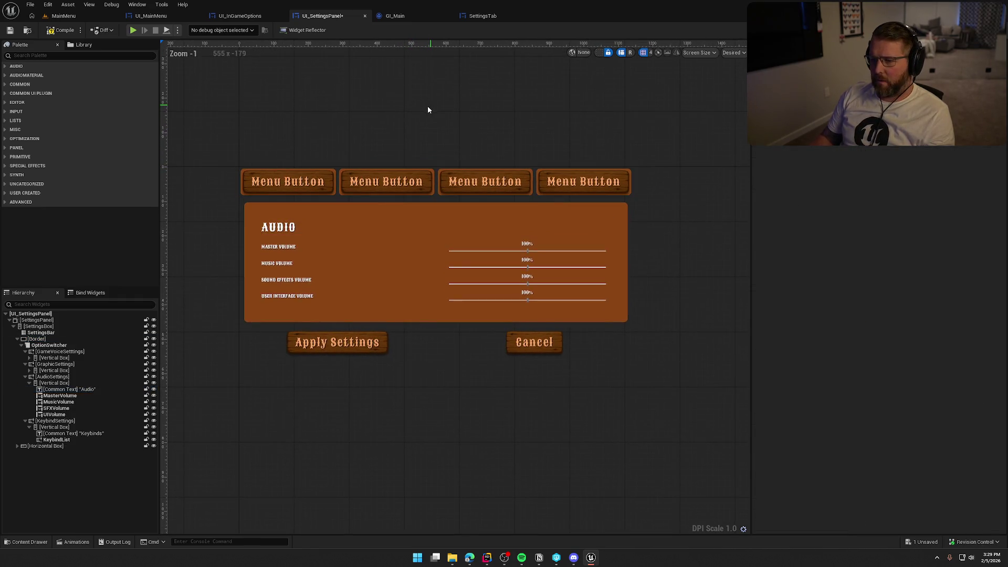
{"action": "left_click", "coordinate": [38, 338]}
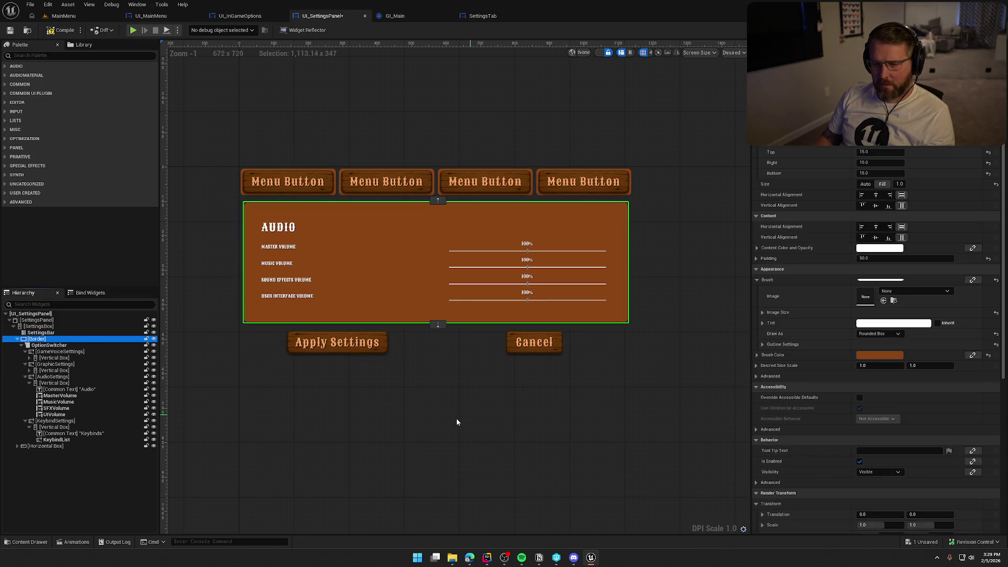
- Change the settings Border's brush colour from saddle brown to white (FFFFFF)
{"action": "left_click", "coordinate": [890, 356]}
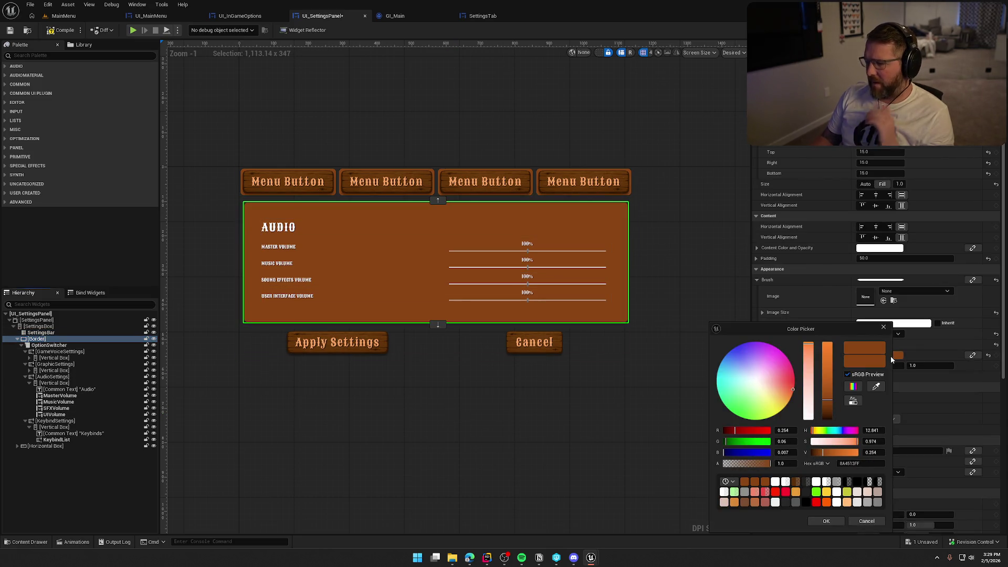
{"action": "mouse_move", "coordinate": [827, 400]}
{"action": "left_mouse_down"}
{"action": "mouse_move", "coordinate": [826, 343]}
{"action": "mouse_move", "coordinate": [808, 418]}
{"action": "left_mouse_up"}
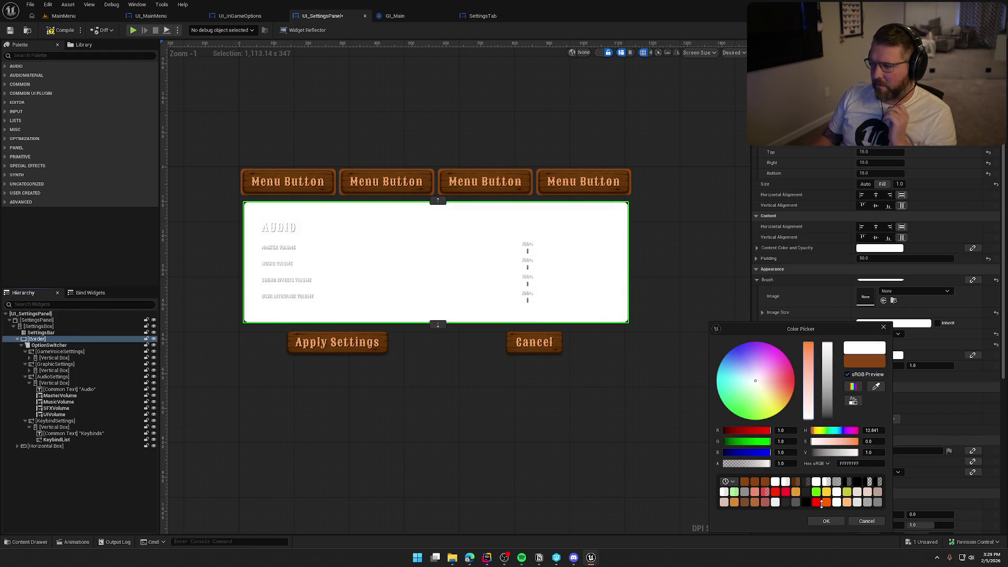
{"action": "left_click", "coordinate": [825, 520]}
{"action": "left_click", "coordinate": [633, 403]}
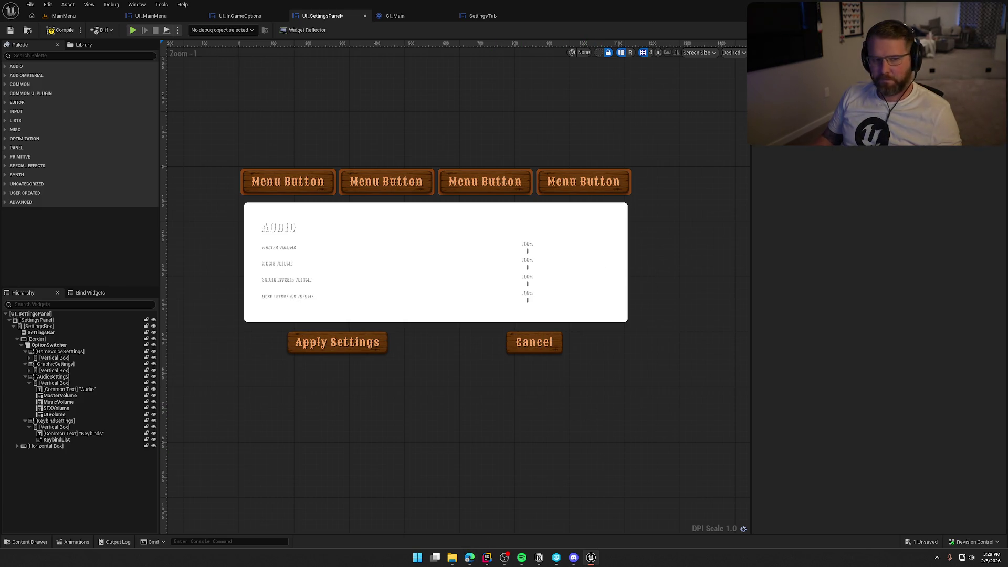
{"action": "key", "text": "alt+Tab"}
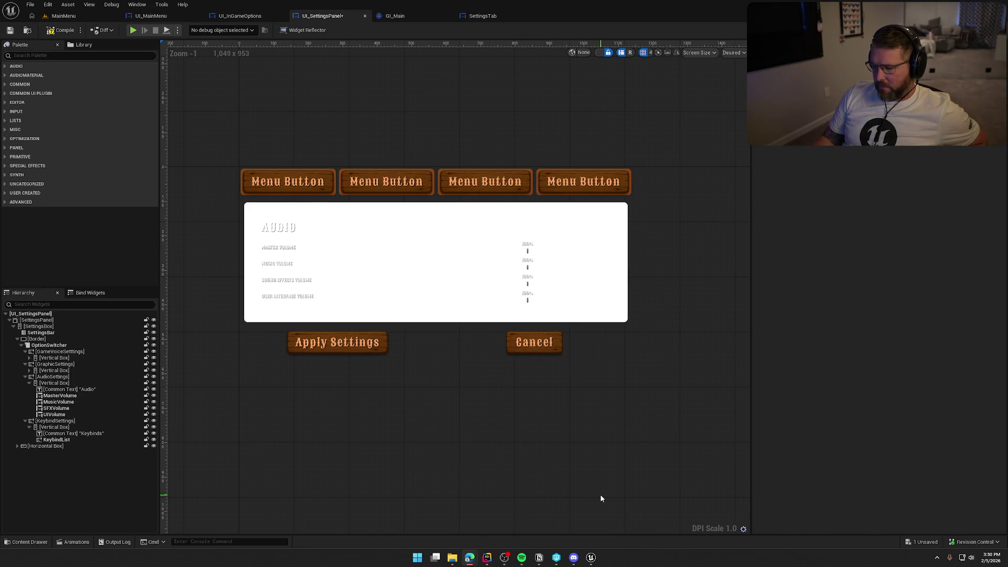
- Turn the settings Border's brush colour black, then compile and save UI_SettingsPanel
{"action": "left_click", "coordinate": [37, 338]}
{"action": "left_click", "coordinate": [861, 356]}
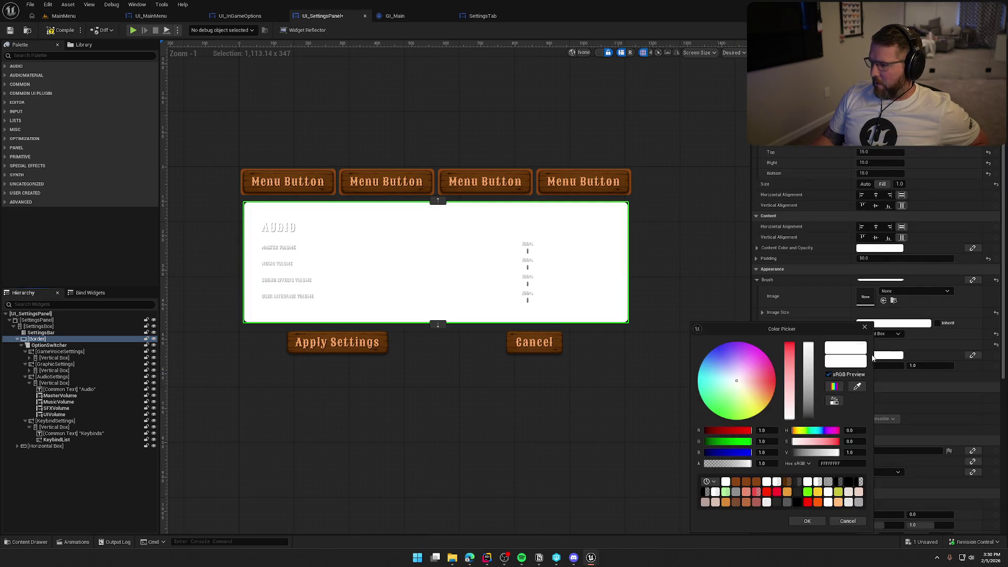
{"action": "left_click_drag", "start_coordinate": [803, 387], "coordinate": [823, 481]}
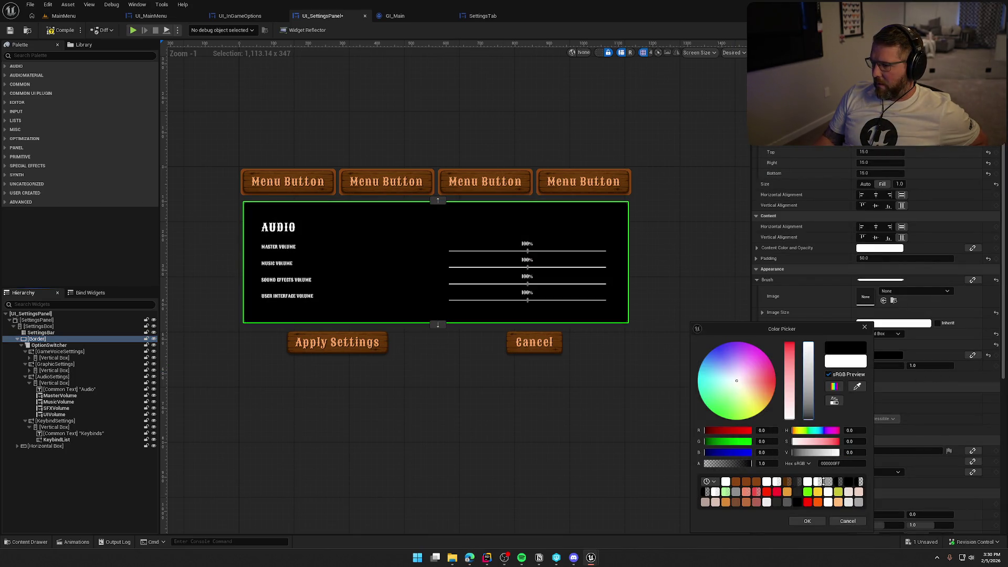
{"action": "left_click", "coordinate": [806, 521]}
{"action": "left_click", "coordinate": [671, 427]}
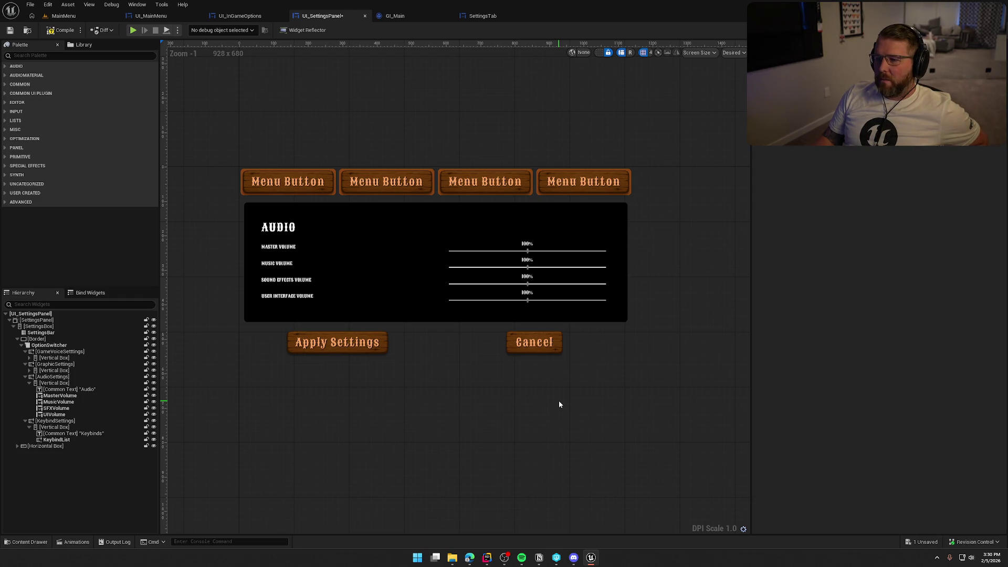
{"action": "key", "text": "F7"}
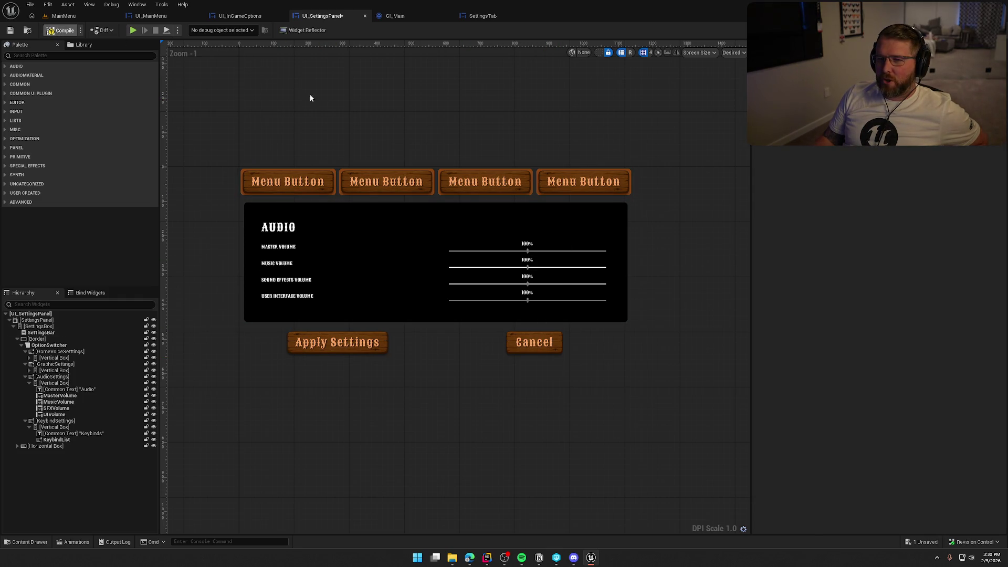
{"action": "key", "text": "ctrl+s"}
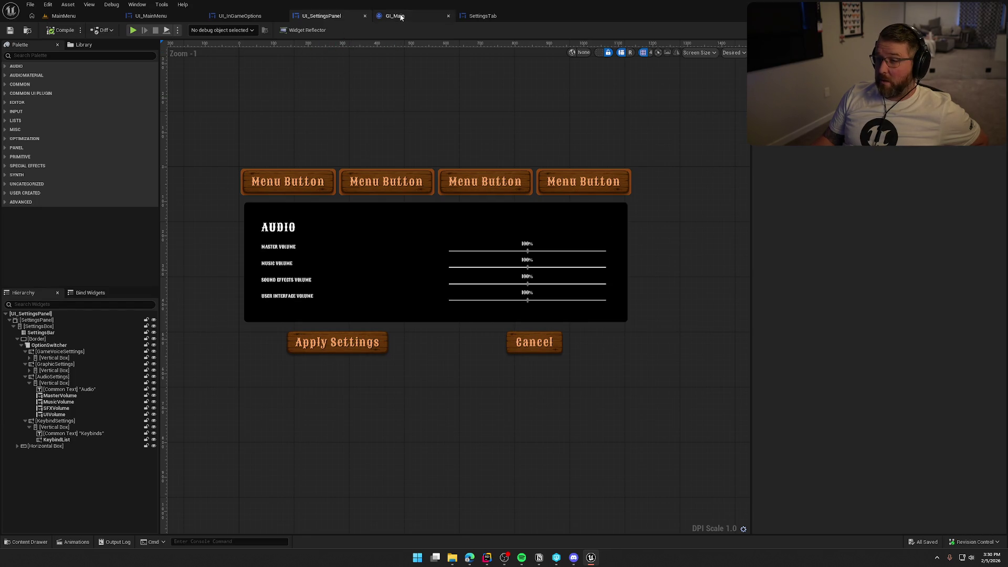
- Look through GI_Main, SettingsTab and UI_MainMenu, ending on UI_InGameOptions in Designer view
{"action": "left_click", "coordinate": [396, 15]}
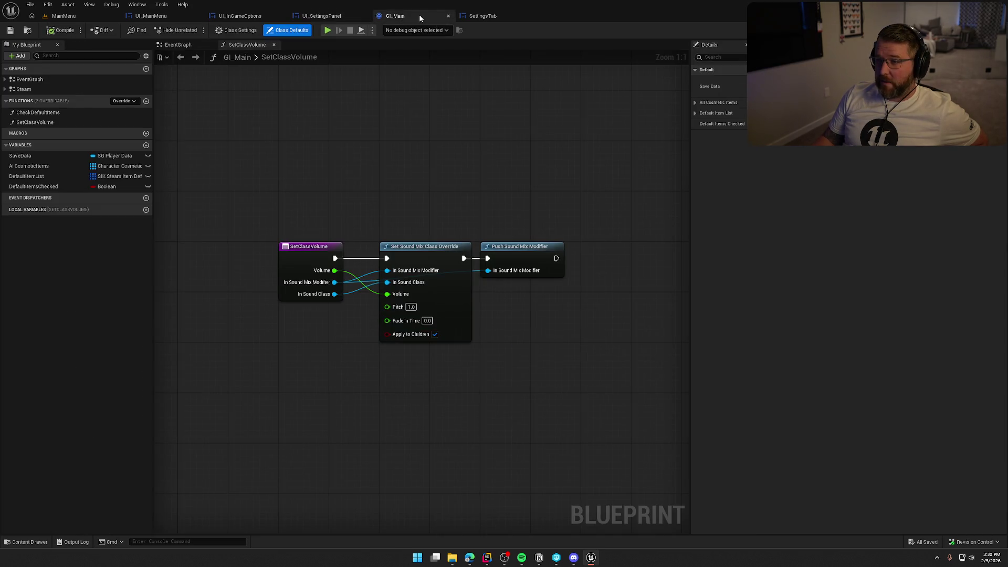
{"action": "left_click", "coordinate": [492, 19]}
{"action": "left_click", "coordinate": [278, 16]}
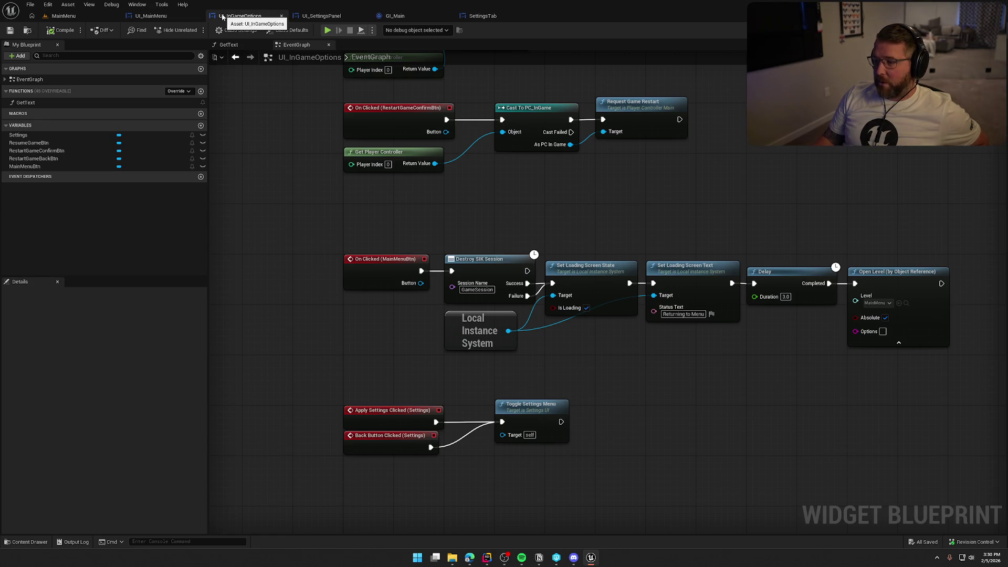
{"action": "left_click", "coordinate": [178, 18]}
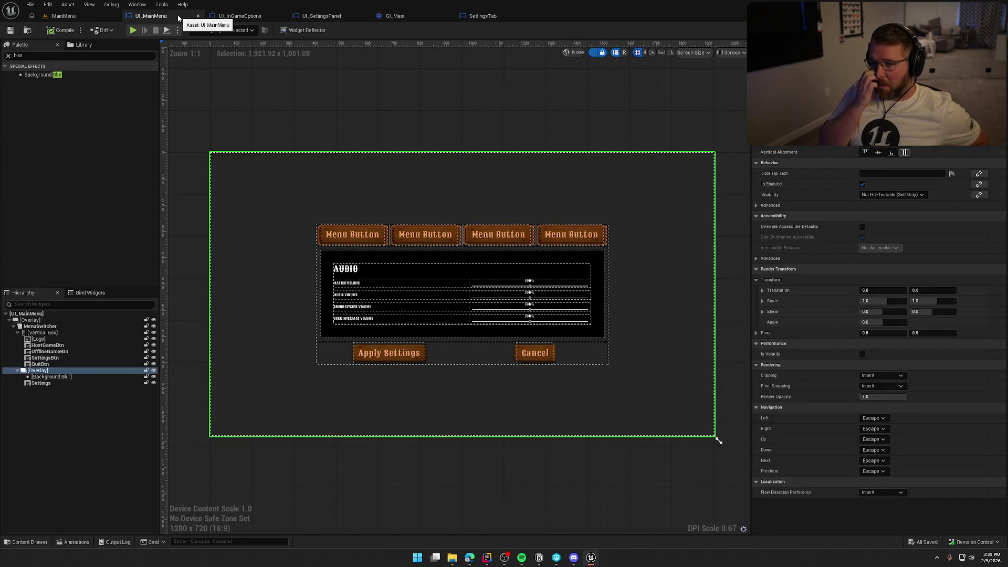
{"action": "left_click", "coordinate": [235, 18]}
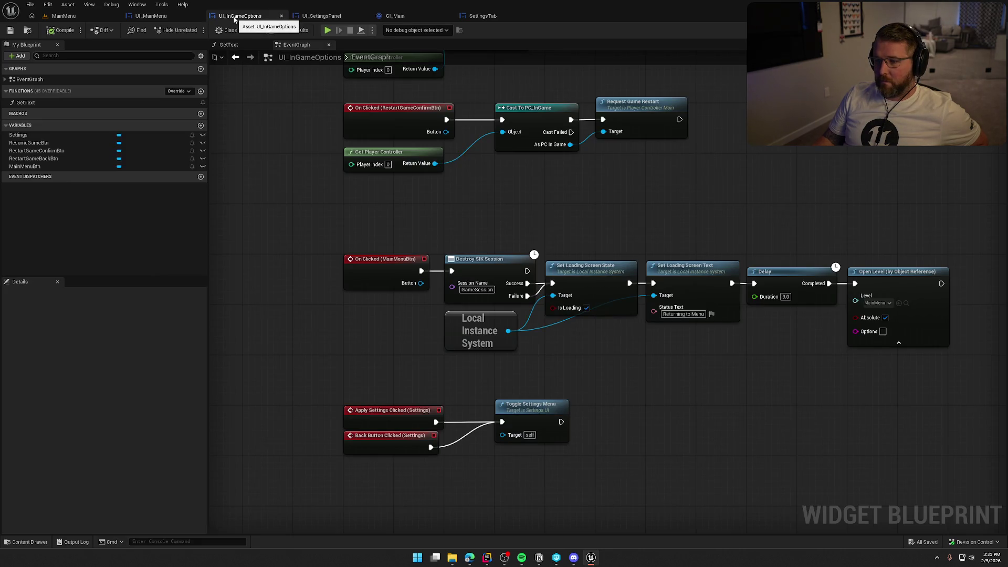
{"action": "left_click_drag", "start_coordinate": [513, 353], "coordinate": [407, 333]}
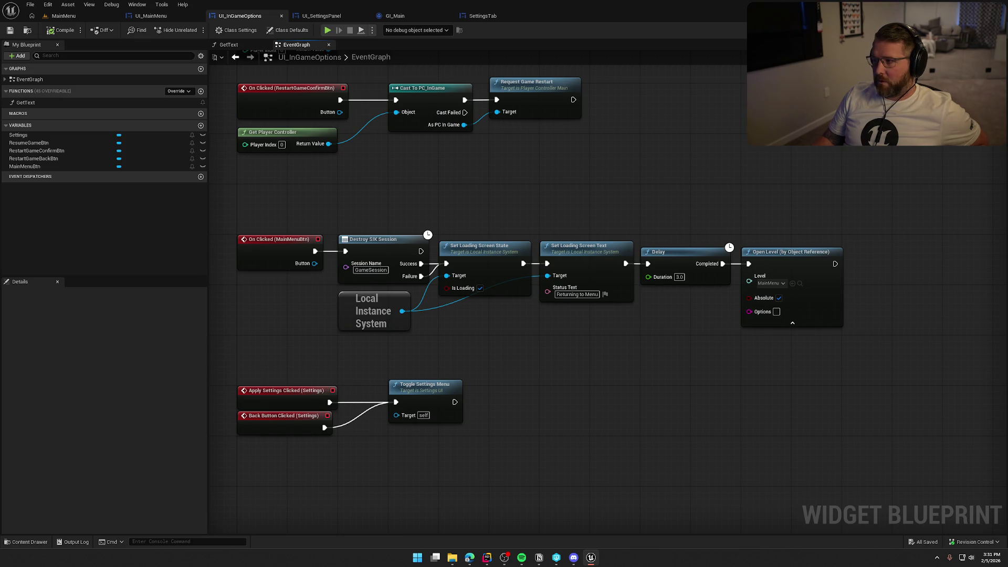
{"action": "left_click", "coordinate": [976, 30]}
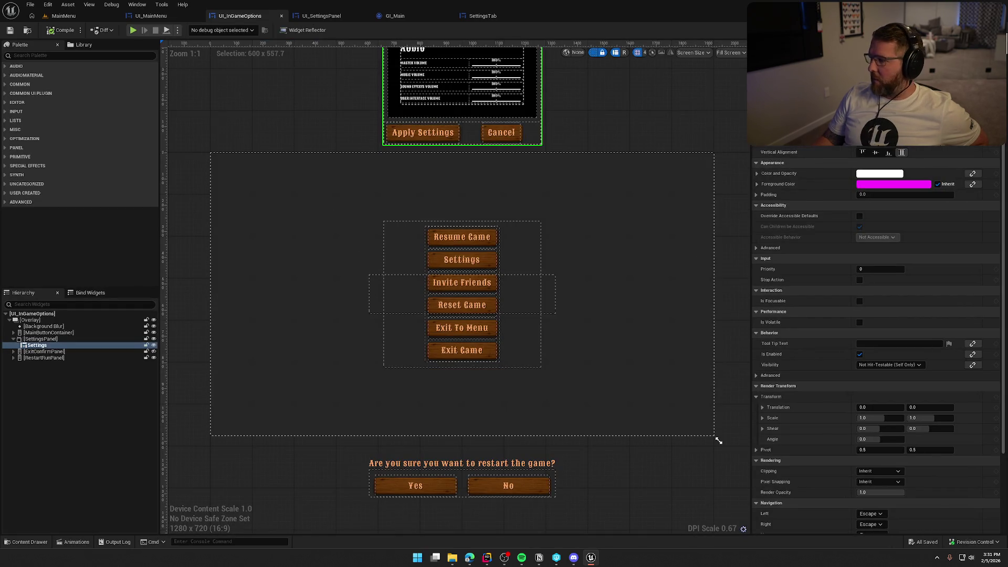
- Switch UI_InGameOptions back to its event graph
{"action": "left_click", "coordinate": [976, 30]}
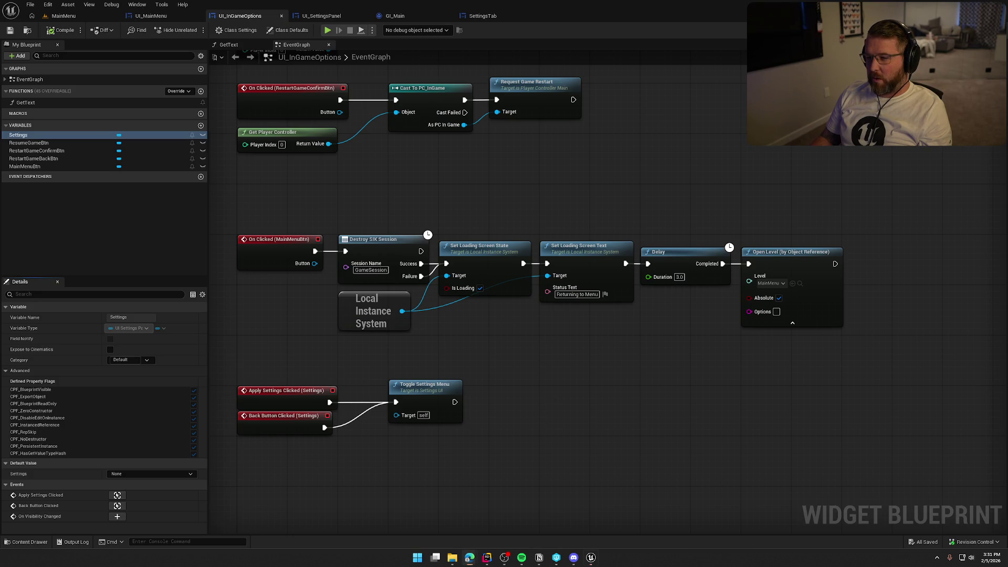
- Return UI_InGameOptions to Designer view and zoom in on the embedded settings panel
{"action": "scroll", "coordinate": [551, 418], "scroll_direction": "up", "scroll_amount": 5}
{"action": "left_click", "coordinate": [976, 30]}
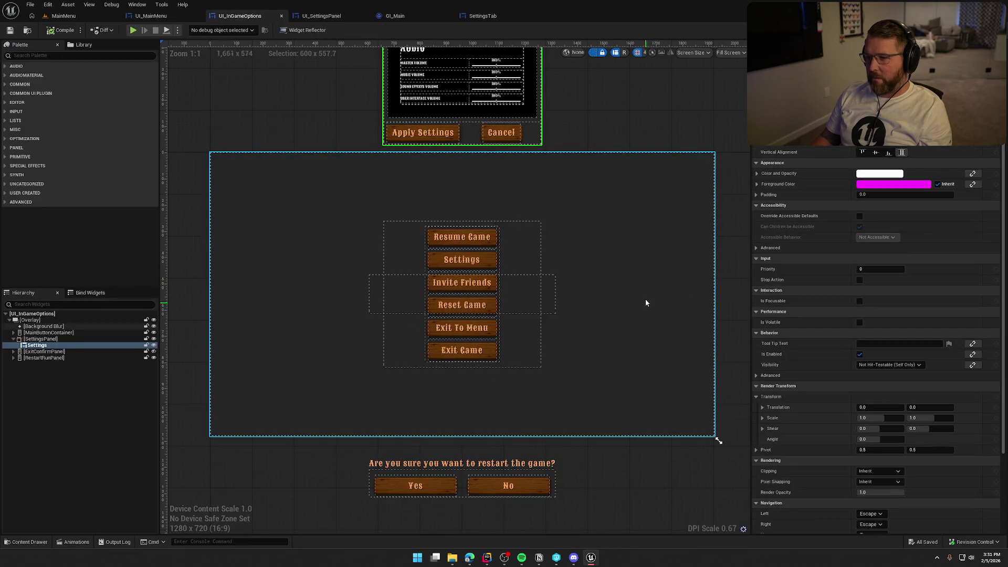
{"action": "scroll", "coordinate": [507, 104], "scroll_direction": "up", "scroll_amount": 3}
{"action": "scroll", "coordinate": [507, 103], "scroll_direction": "up", "scroll_amount": 1}
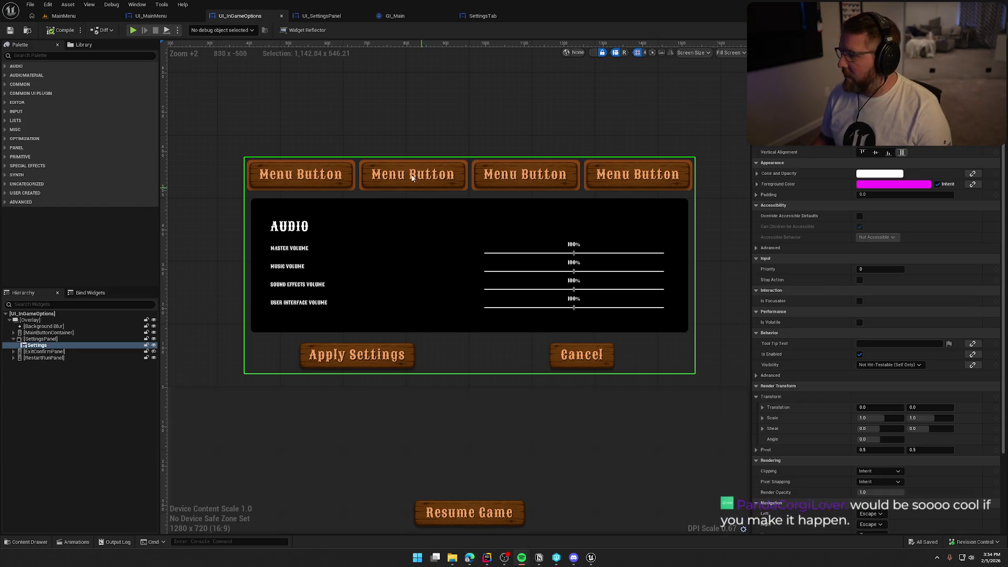
{"action": "left_click", "coordinate": [456, 117]}
{"action": "key", "text": "Escape"}
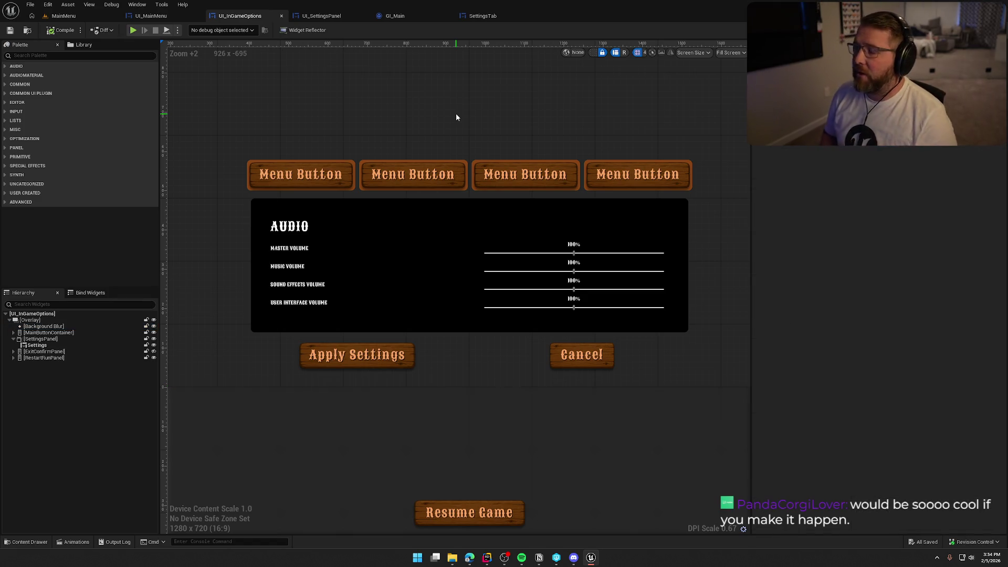